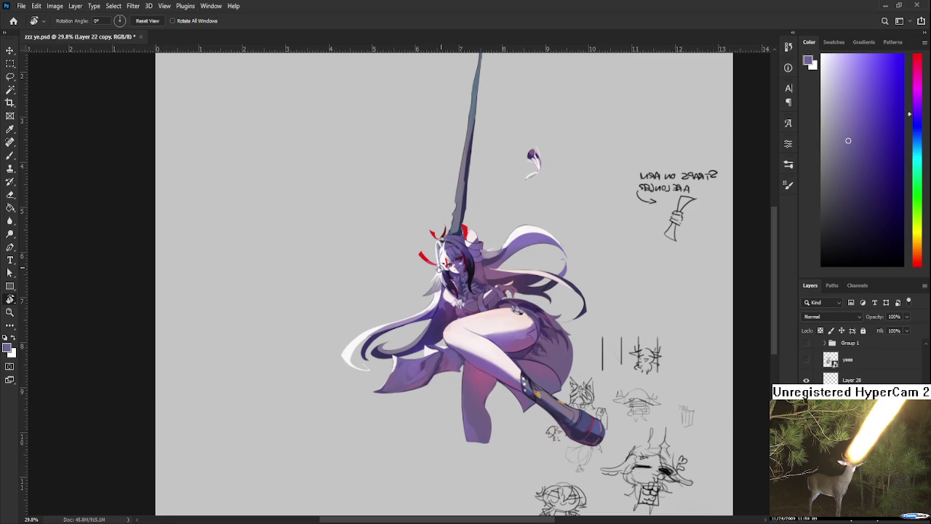
Zoom in on the neck and paint darker purple shading beside the red hair strand.
scroll(444, 265, "up", 5)
scroll(467, 290, "up", 3)
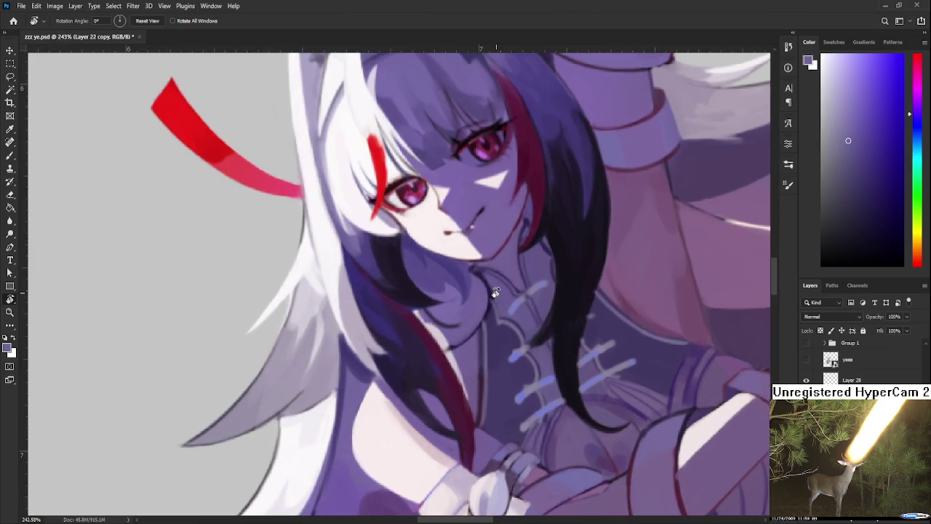
key("b")
left_click(447, 325, "alt")
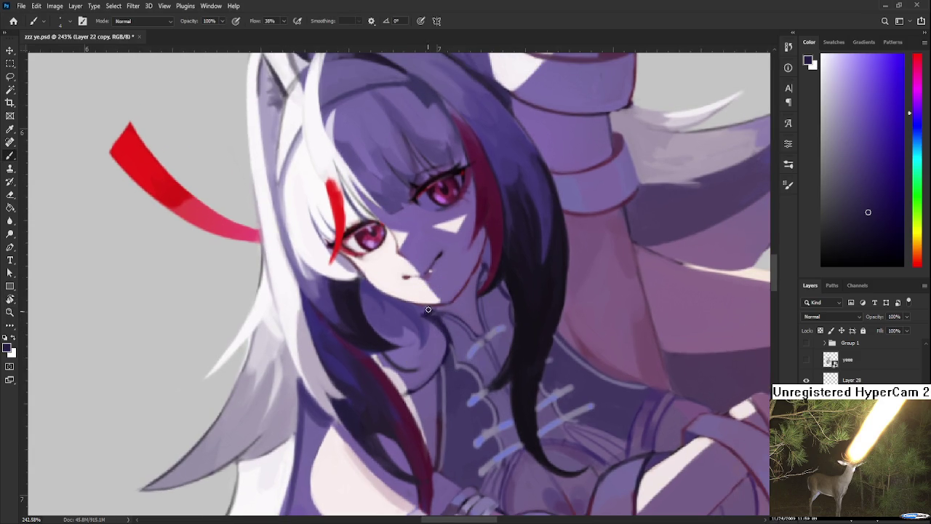
left_click(423, 313, "alt")
left_click(436, 321, "alt")
left_click_drag(453, 351, 459, 300)
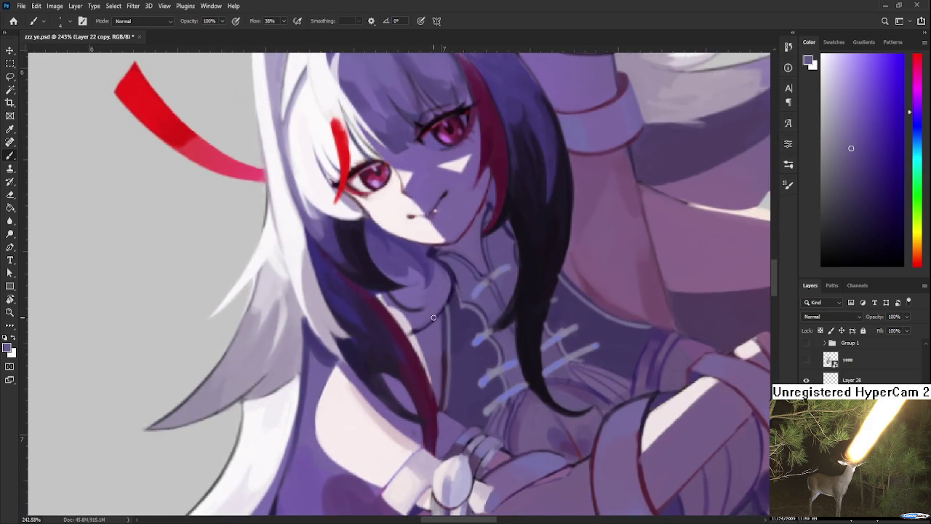
left_click_drag(410, 356, 438, 305)
left_click(439, 273, "alt")
left_click_drag(439, 274, 455, 329)
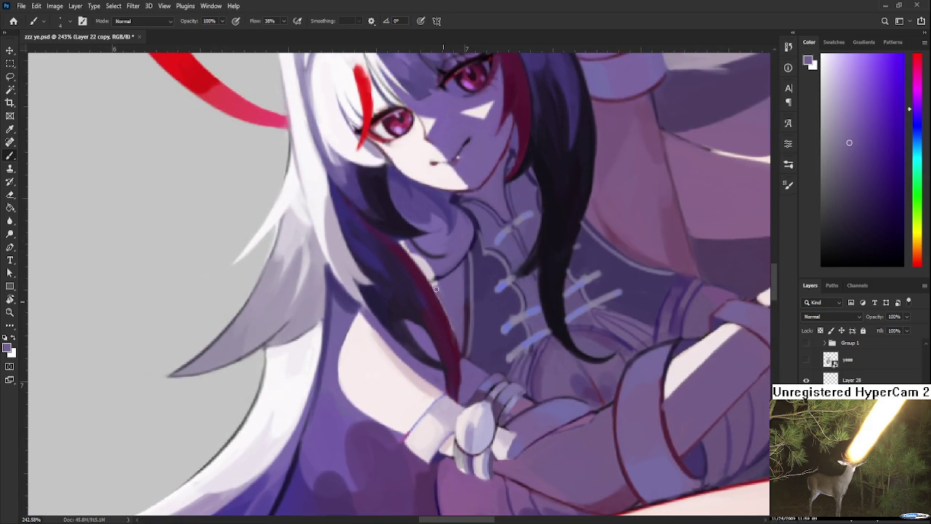
Rotate the canvas and draw a thin dark purple line along the shoulder.
mouse_move(441, 282)
left_mouse_down()
mouse_move(448, 321)
mouse_move(412, 287)
mouse_move(435, 315)
left_mouse_up()
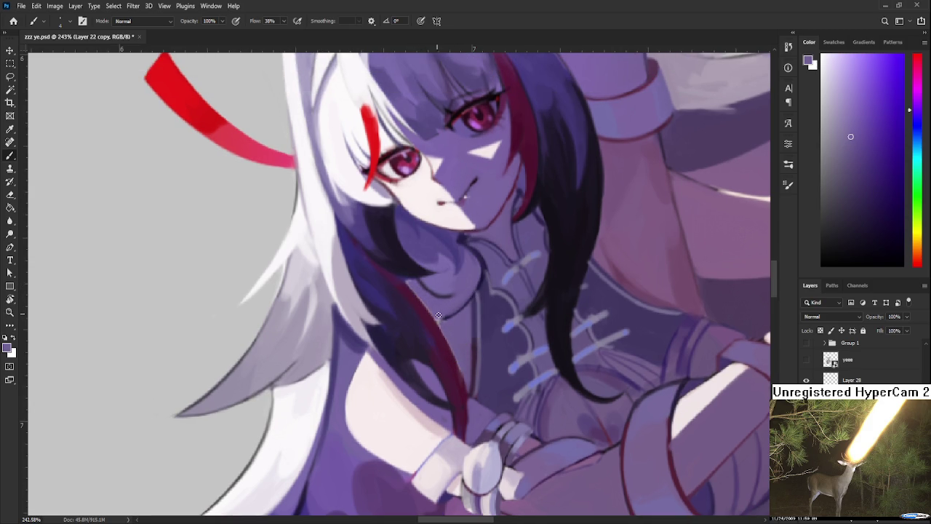
key("r")
left_click_drag(451, 341, 363, 349)
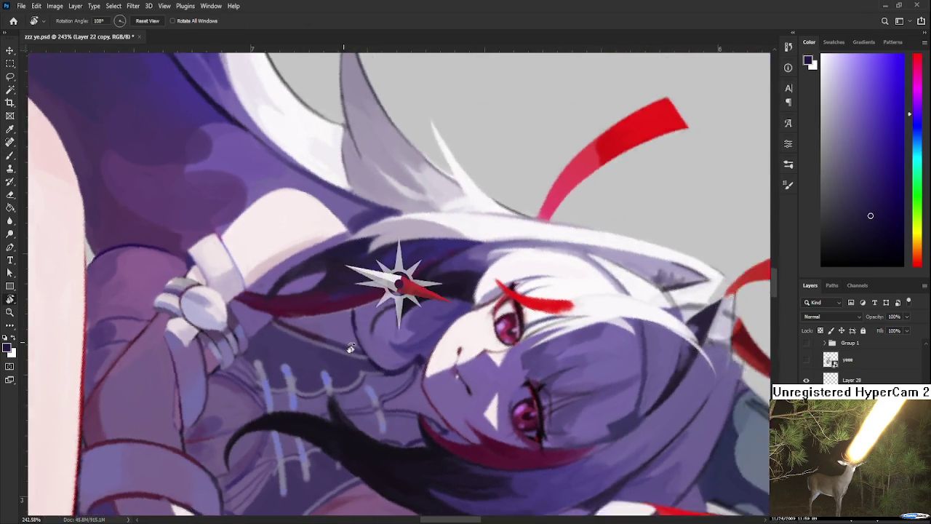
key("r")
mouse_move(353, 313)
left_mouse_down()
mouse_move(458, 314)
mouse_move(461, 254)
left_mouse_up()
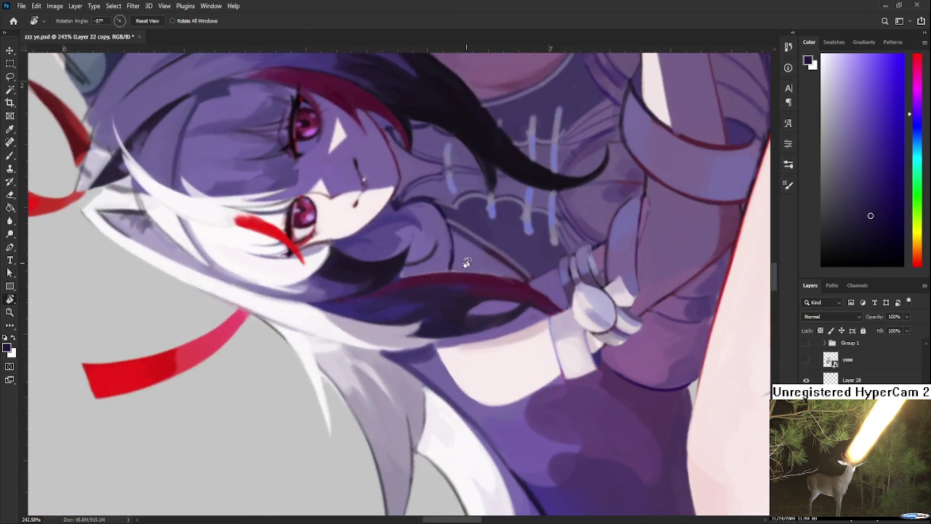
left_click(452, 350, "alt")
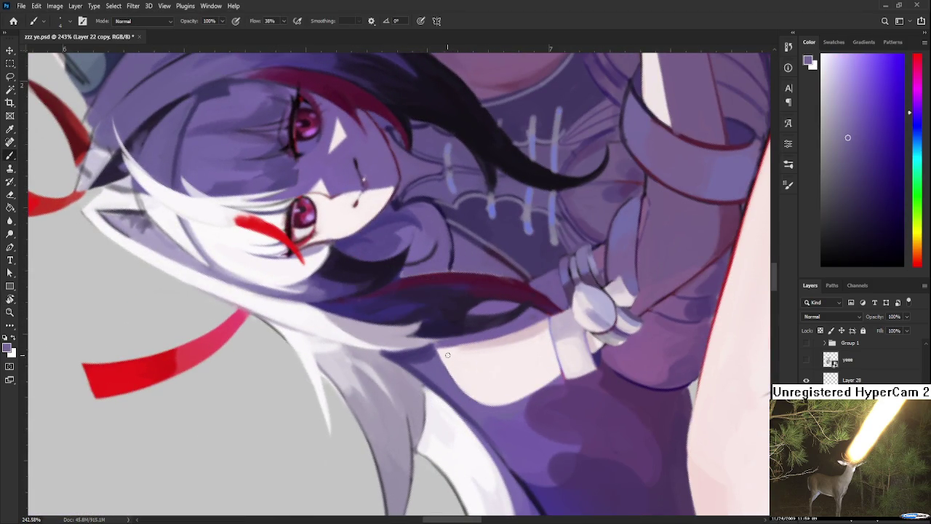
left_click_drag(451, 341, 470, 391)
mouse_move(452, 342)
left_mouse_down()
mouse_move(472, 393)
mouse_move(448, 361)
mouse_move(446, 374)
mouse_move(439, 348)
left_mouse_up()
Blend the shoulder line with lighter skin tone along the skin edge.
left_click(451, 381, "alt")
left_click(460, 355, "alt")
left_click_drag(455, 349, 473, 395)
left_click(457, 368, "alt")
key("r")
mouse_move(501, 405)
left_mouse_down()
mouse_move(416, 281)
mouse_move(353, 358)
mouse_move(331, 342)
left_mouse_up()
left_click(331, 342, "alt")
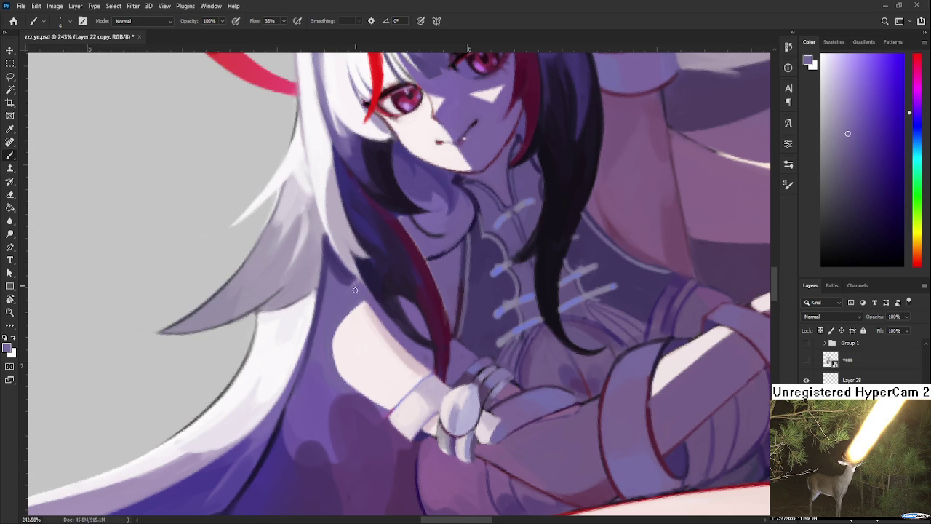
Darken the left edge of the pale shoulder with a sampled purple shadow tone.
left_click(451, 247, "alt")
left_click(355, 325, "alt")
left_click(353, 324, "alt")
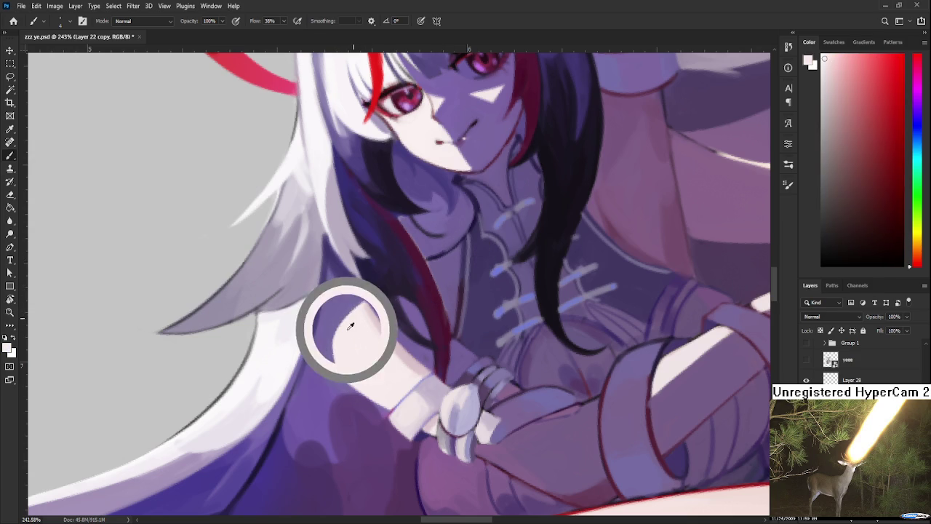
left_click(345, 312, "alt")
left_click_drag(339, 321, 339, 377)
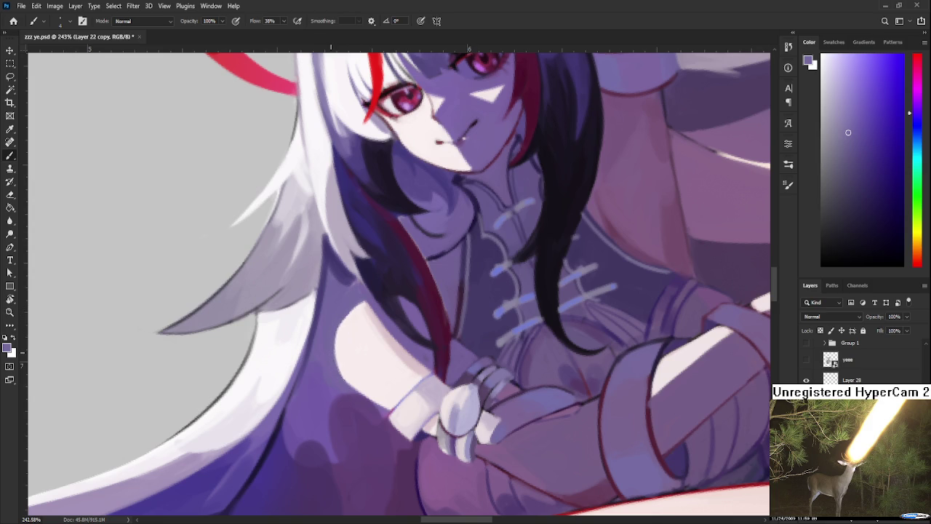
left_click_drag(338, 324, 336, 362)
left_click(364, 306, "alt")
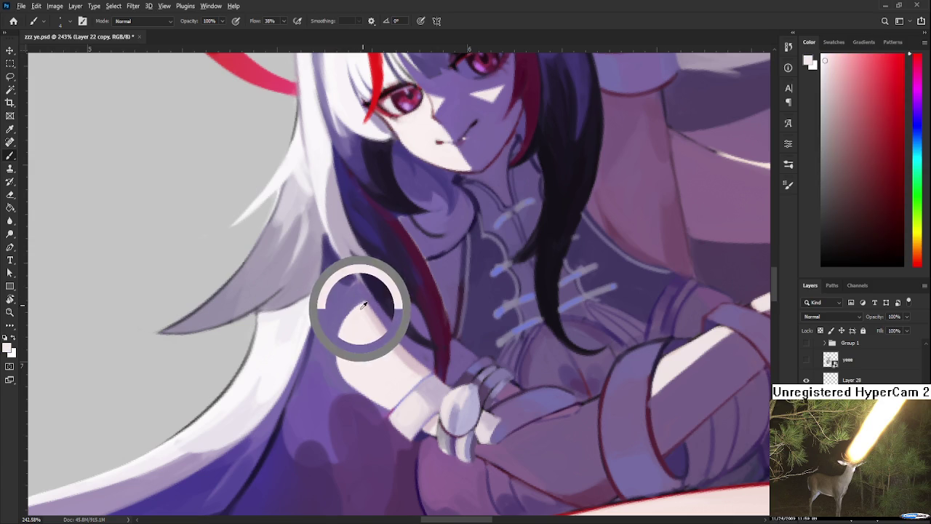
Sample dark and light purple shades beside the neck with the view tilted to 51 degrees.
key("r")
left_click_drag(498, 333, 432, 340)
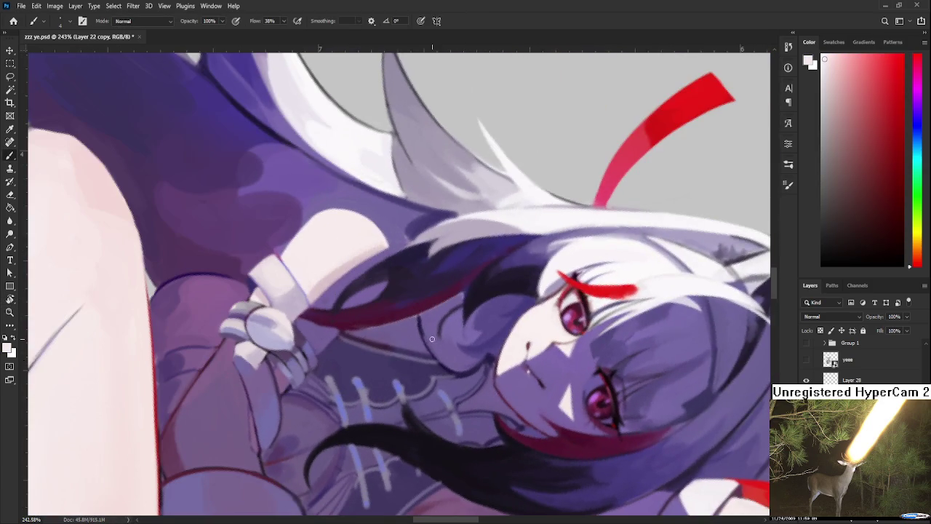
left_click(425, 320, "alt")
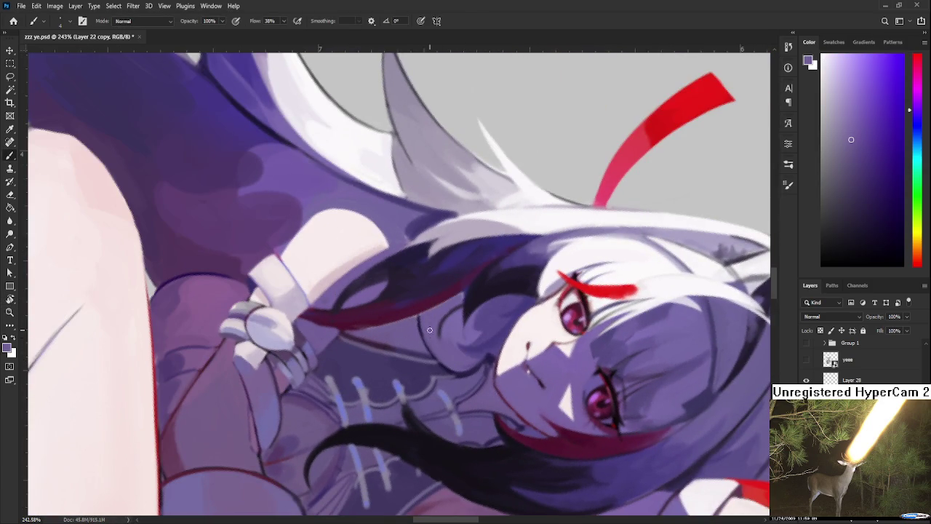
left_click(420, 320, "alt")
left_click(427, 317, "alt")
left_click(416, 318, "alt")
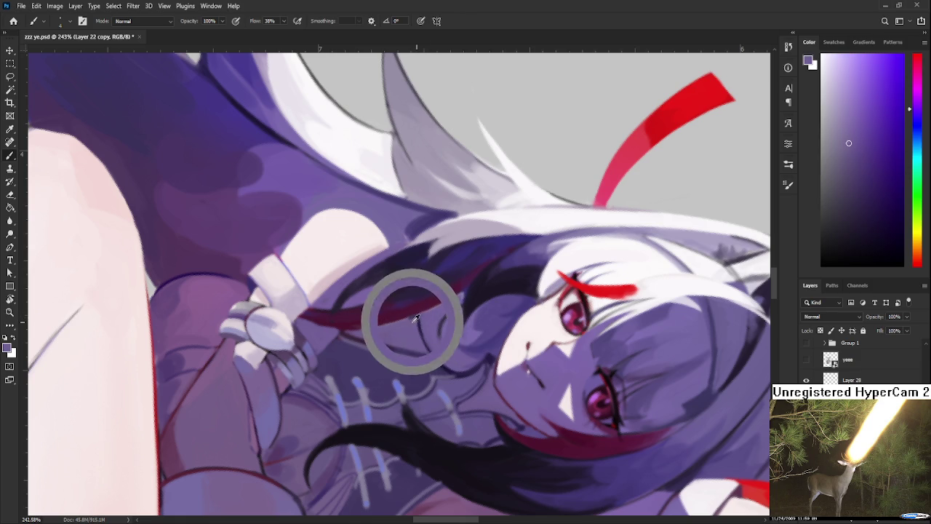
left_click(420, 323, "alt")
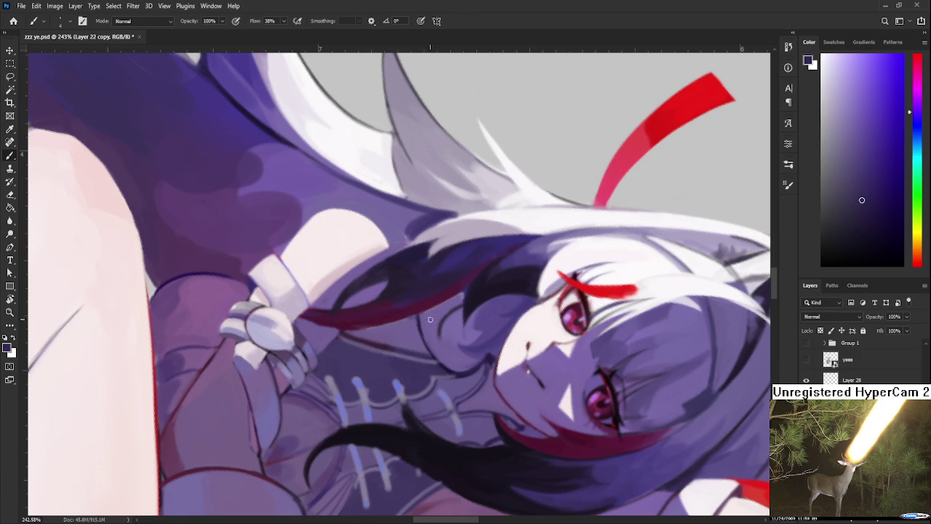
key("r")
mouse_move(416, 357)
left_mouse_down()
mouse_move(465, 367)
mouse_move(297, 328)
left_mouse_up()
key("b")
left_click(298, 327, "alt")
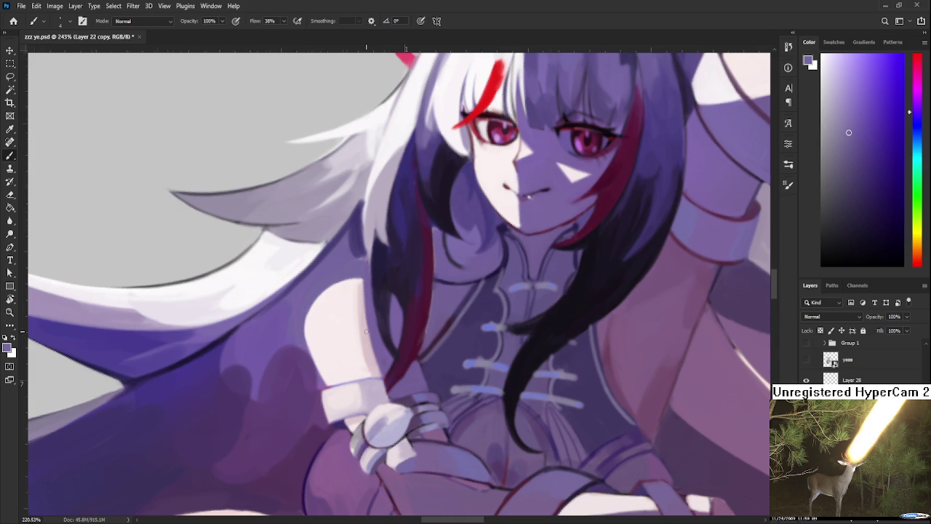
Zoom out and flip the whole canvas horizontally.
scroll(323, 333, "down", 5)
scroll(658, 218, "down", 3)
key("r")
left_click_drag(422, 472, 553, 428)
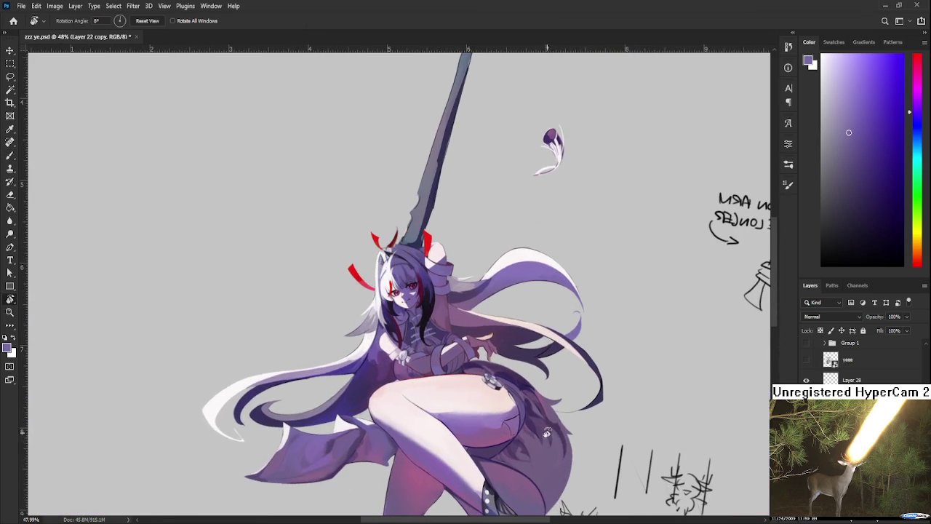
scroll(551, 417, "down", 2)
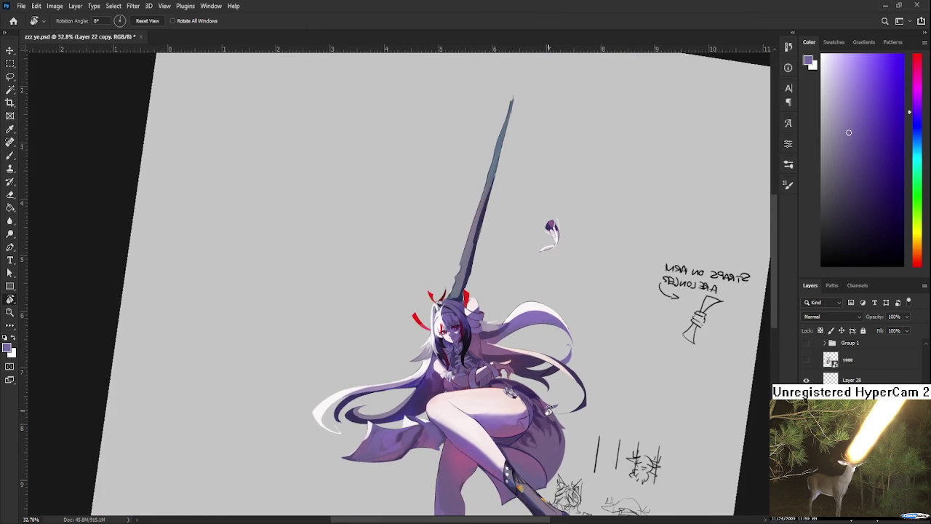
left_click_drag(550, 416, 561, 405)
mouse_move(534, 371)
left_mouse_down()
mouse_move(443, 379)
mouse_move(440, 338)
mouse_move(390, 358)
left_mouse_up()
scroll(425, 317, "down", 2)
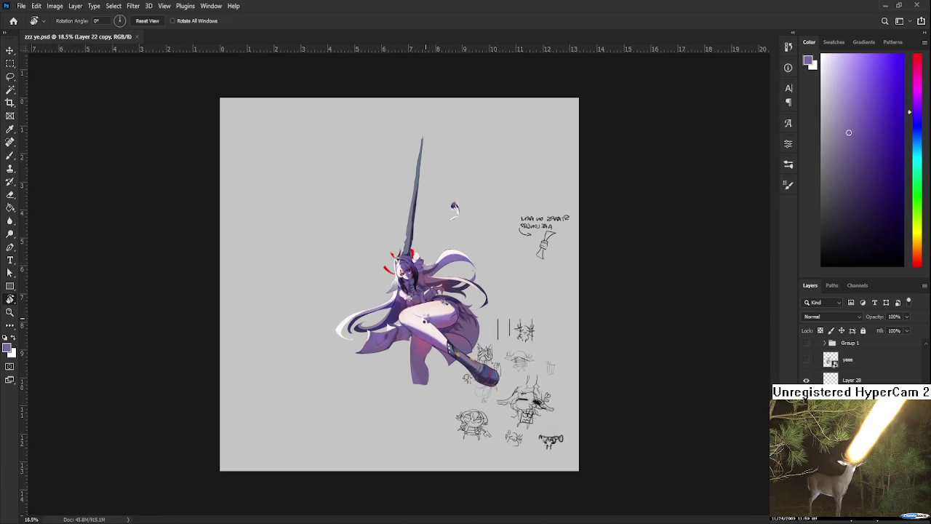
key("ctrl+shift+h")
scroll(425, 320, "up", 1)
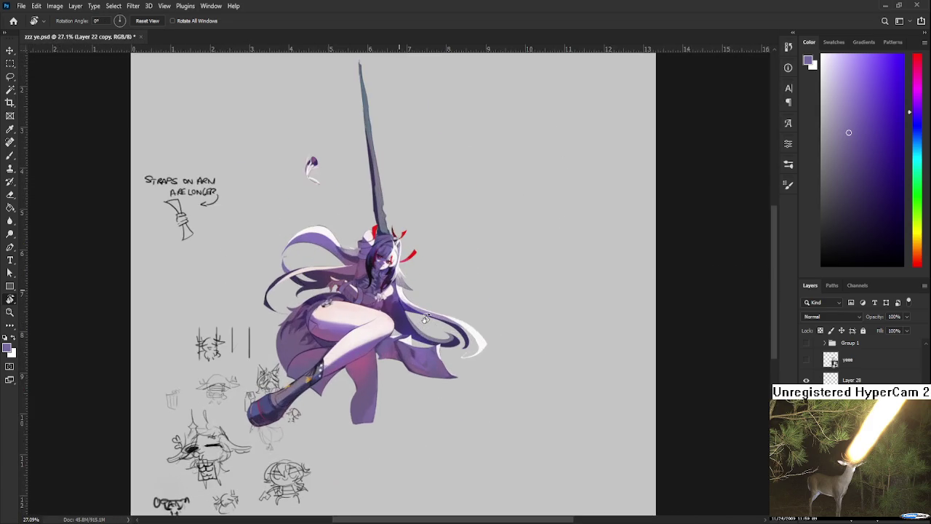
scroll(407, 298, "up", 1)
scroll(390, 277, "up", 1)
scroll(371, 255, "up", 2)
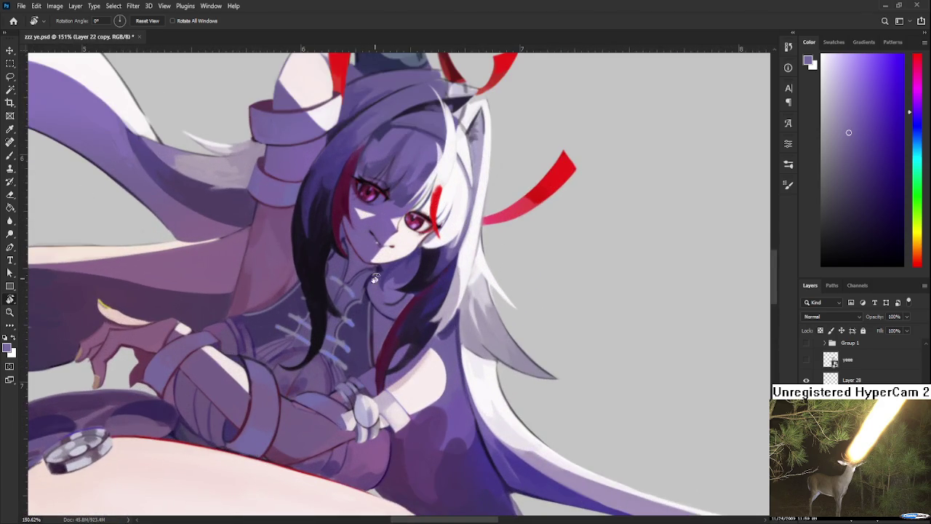
scroll(380, 283, "up", 1)
scroll(379, 284, "down", 3)
scroll(451, 354, "up", 1)
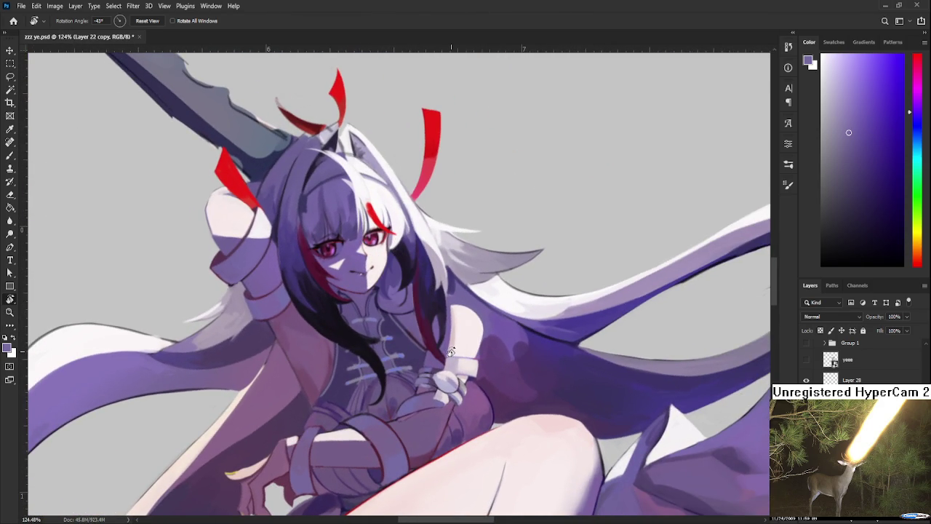
Flip the character layer vertically with Free Transform and commit it.
scroll(452, 354, "down", 3)
scroll(451, 352, "down", 3)
scroll(451, 348, "down", 2)
left_click_drag(451, 348, 413, 392)
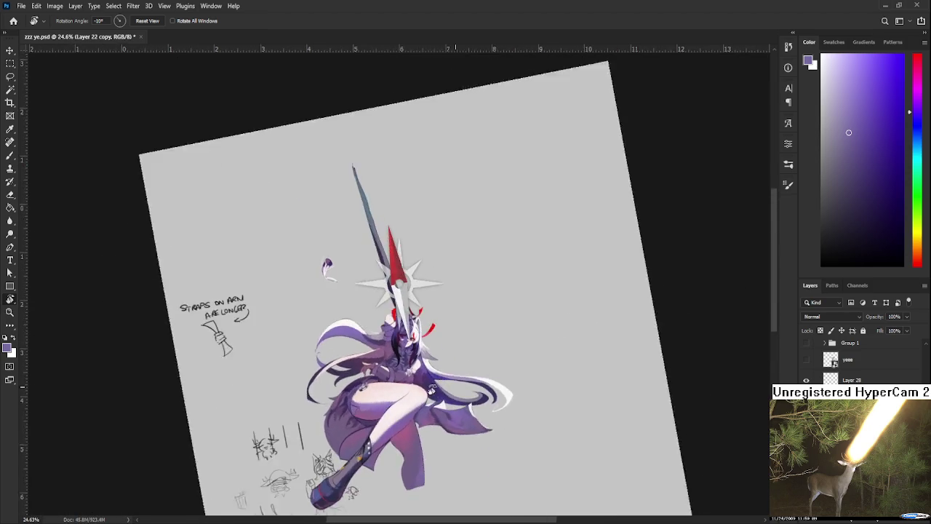
key("ctrl+t")
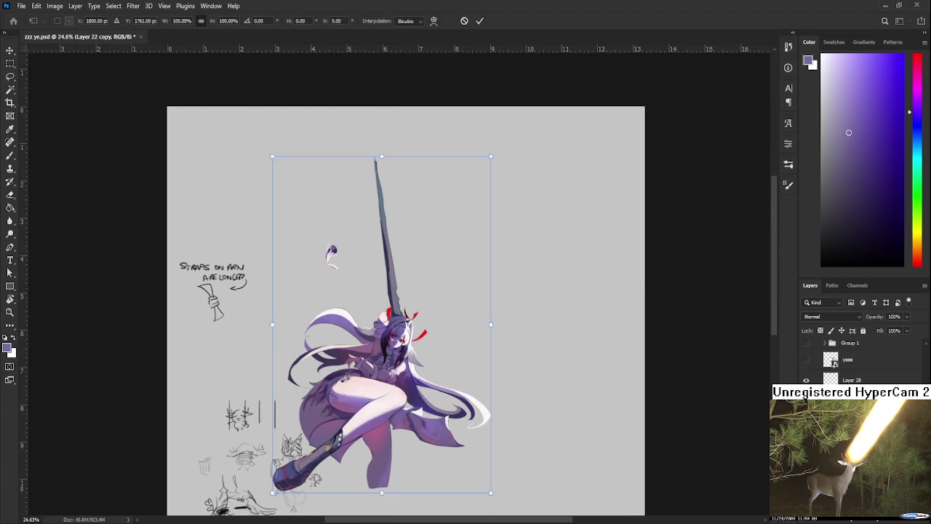
key("Escape")
key("r")
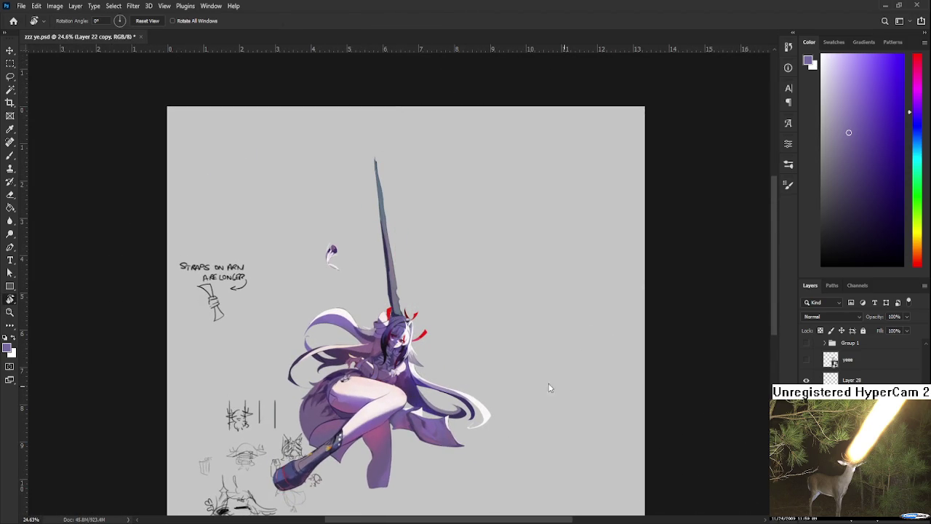
key("ctrl+t")
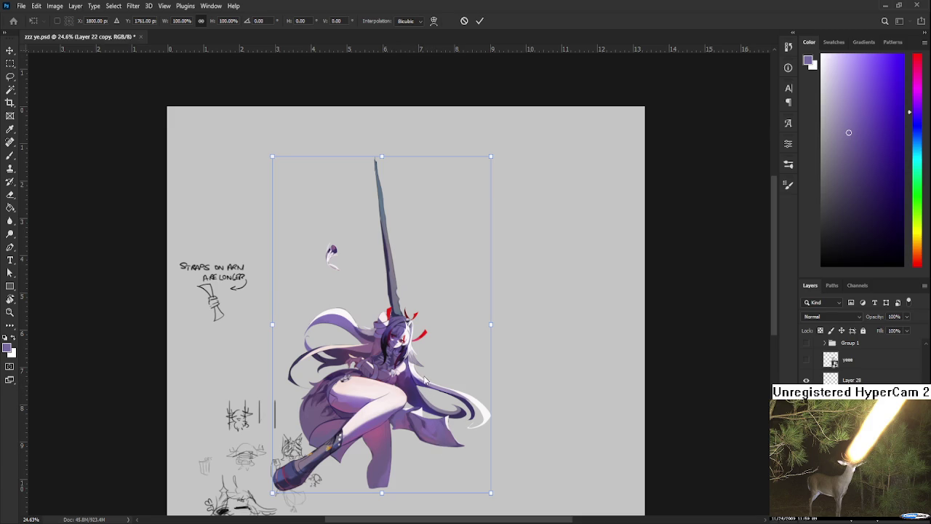
key("shift+v")
key("Return")
key("r")
mouse_move(446, 377)
left_mouse_down()
mouse_move(443, 268)
mouse_move(384, 251)
mouse_move(395, 269)
left_mouse_up()
scroll(435, 282, "up", 3)
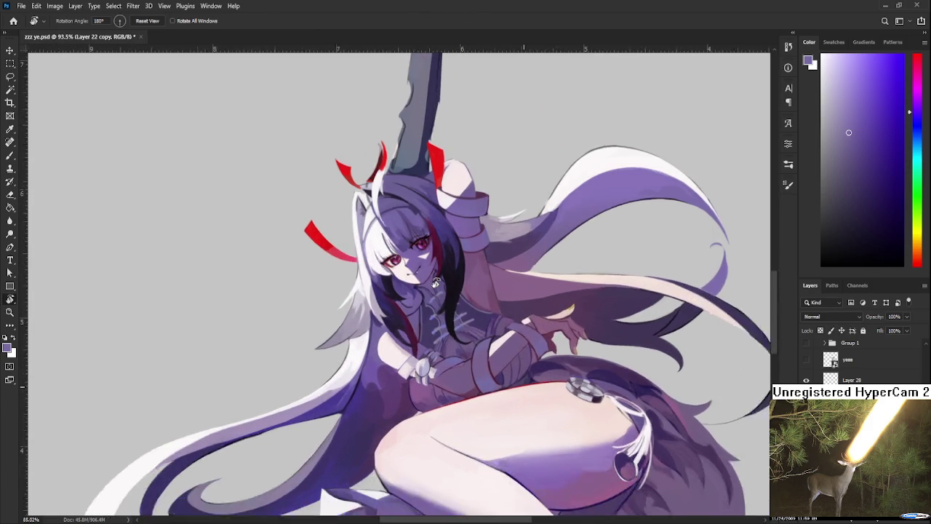
scroll(435, 283, "down", 3)
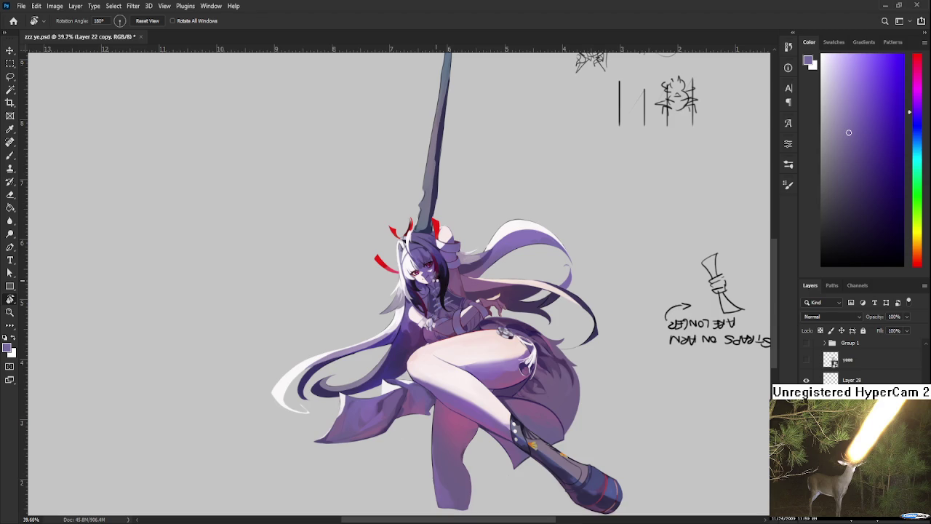
key("ctrl+shift+h")
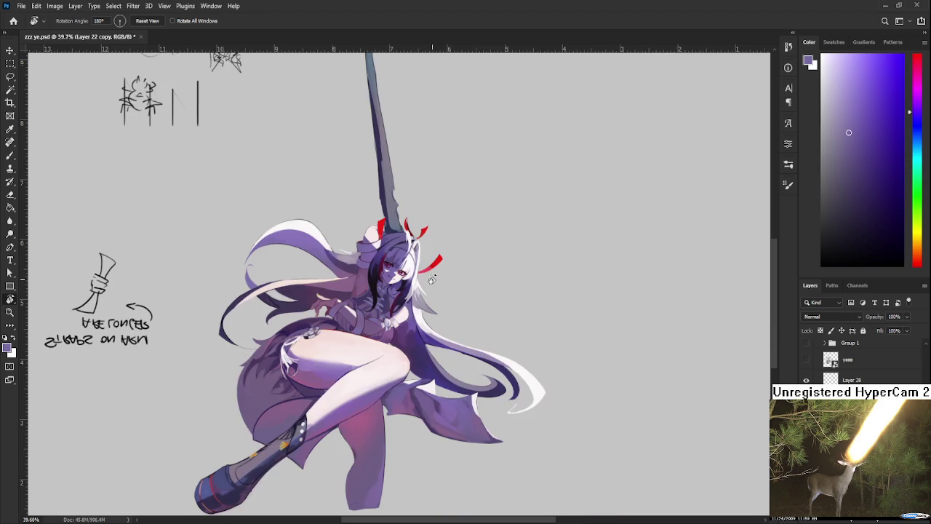
scroll(407, 273, "up", 2)
scroll(393, 270, "up", 3)
left_click_drag(394, 270, 497, 385)
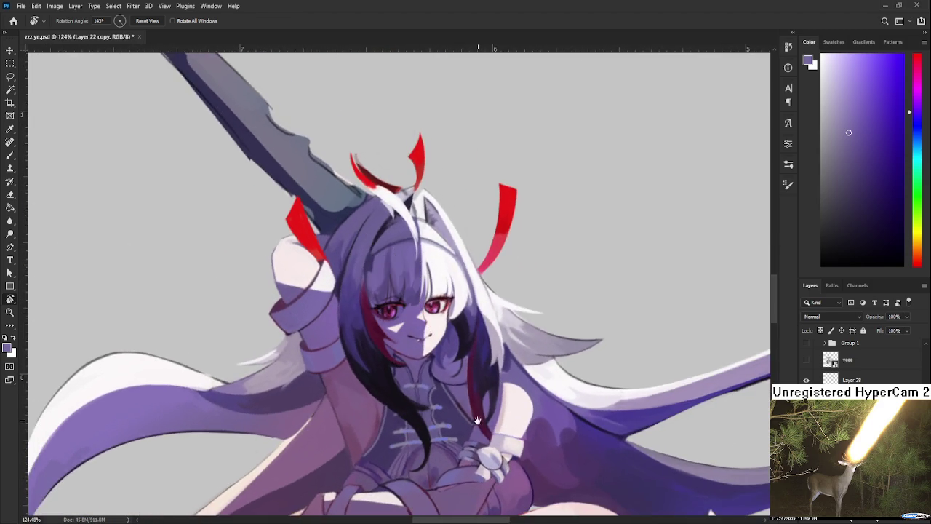
scroll(486, 351, "up", 2)
scroll(486, 351, "down", 3)
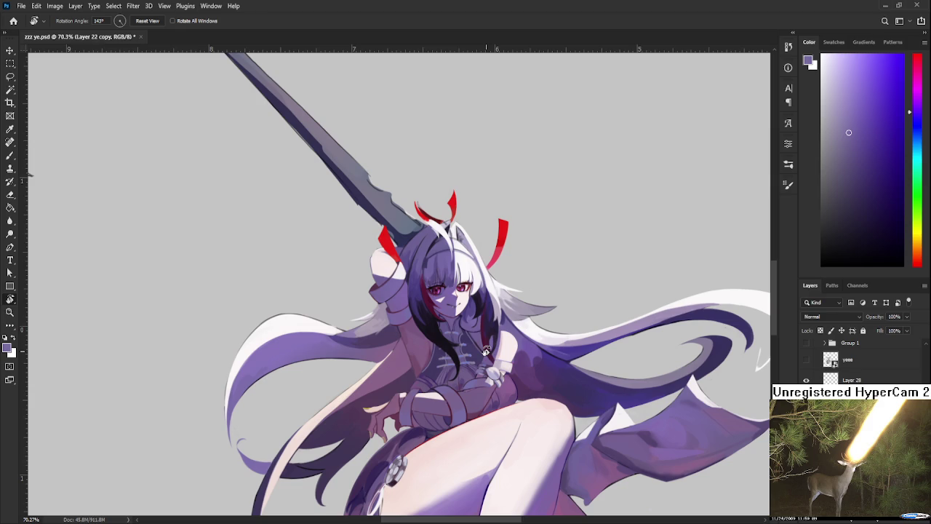
scroll(402, 236, "up", 2)
scroll(432, 205, "up", 2)
scroll(440, 211, "up", 2)
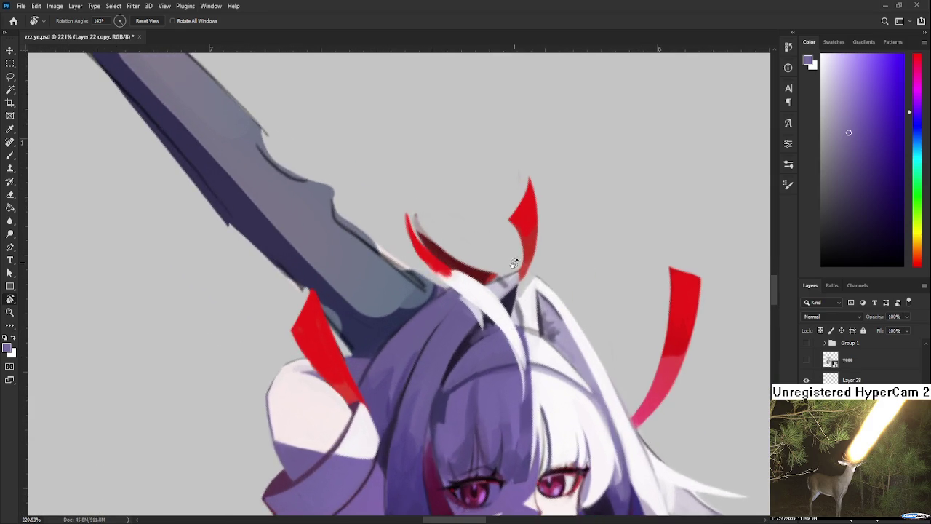
Shade the horn ribbon's inner edge up to its tip in darker red.
left_click_drag(515, 264, 487, 363)
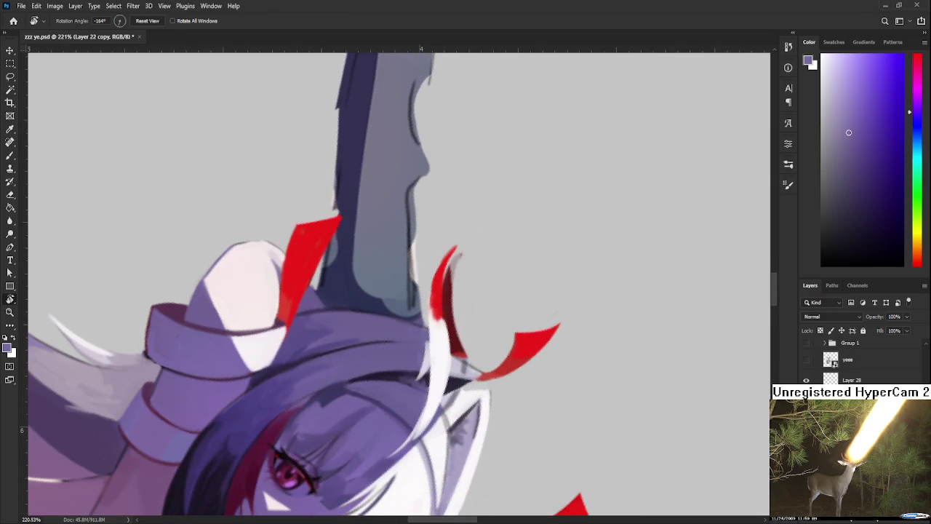
left_click(446, 279, "alt")
left_click(528, 345, "alt")
left_click_drag(513, 352, 533, 324)
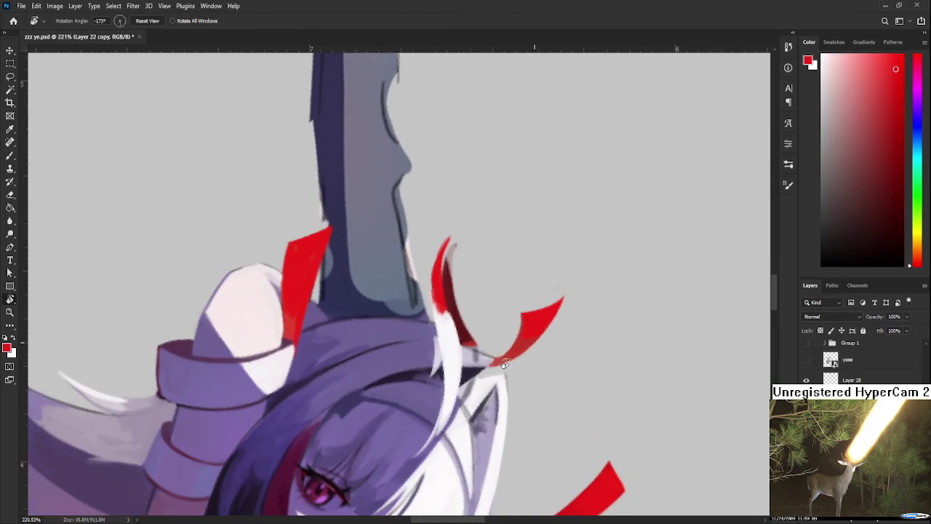
left_click(534, 323, "alt")
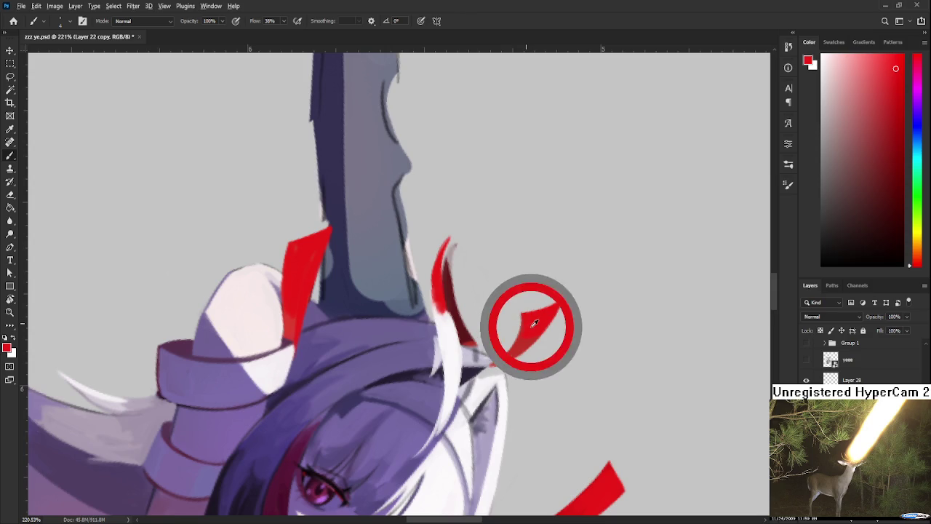
left_click(450, 273, "alt")
mouse_move(447, 275)
left_mouse_down()
mouse_move(454, 245)
mouse_move(454, 287)
mouse_move(451, 257)
left_mouse_up()
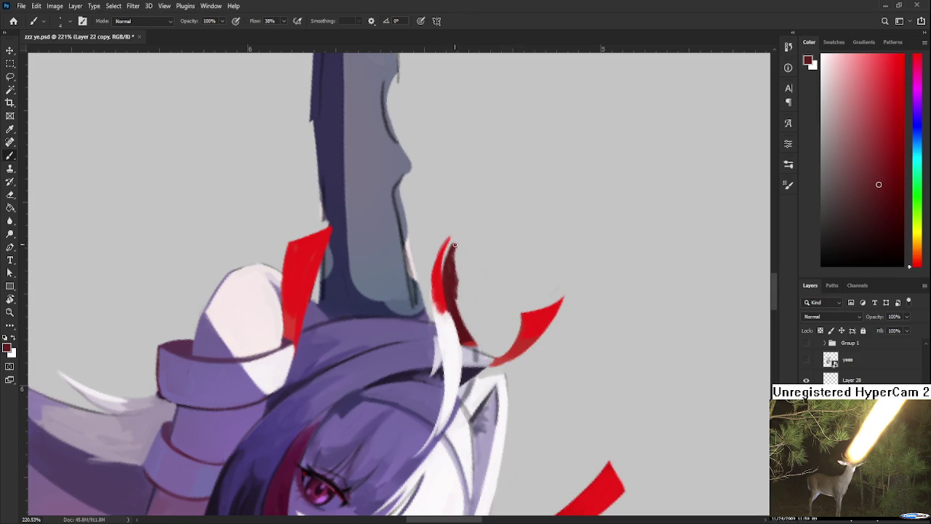
Erase excess dark red shading along the horn's lower inner edge.
key("e")
mouse_move(462, 286)
left_mouse_down()
mouse_move(479, 345)
mouse_move(504, 276)
left_mouse_up()
key("b")
left_click(504, 278, "alt")
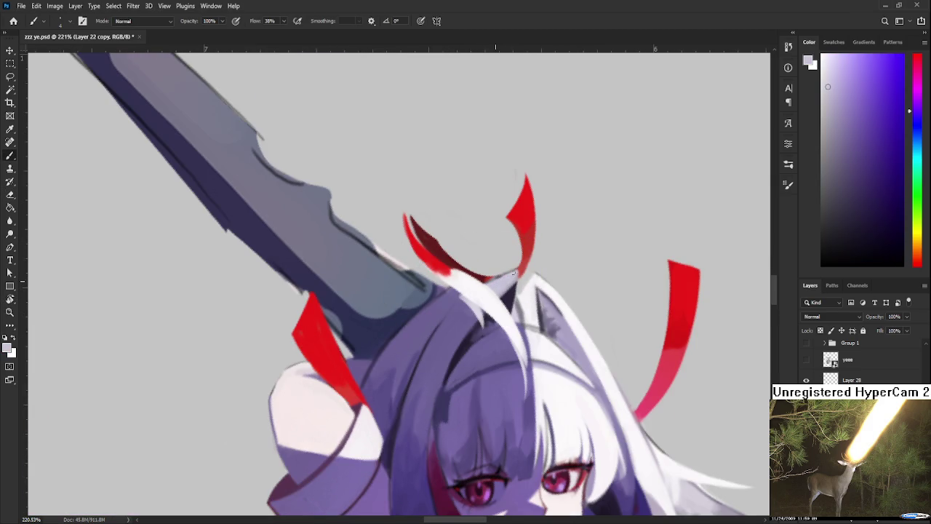
left_click(521, 219, "alt")
key("e")
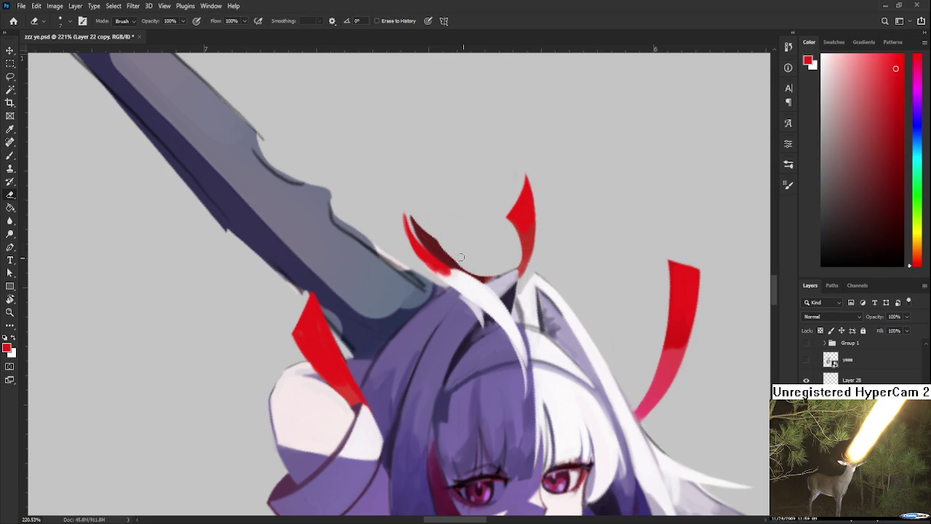
left_click_drag(438, 237, 439, 253)
key("r")
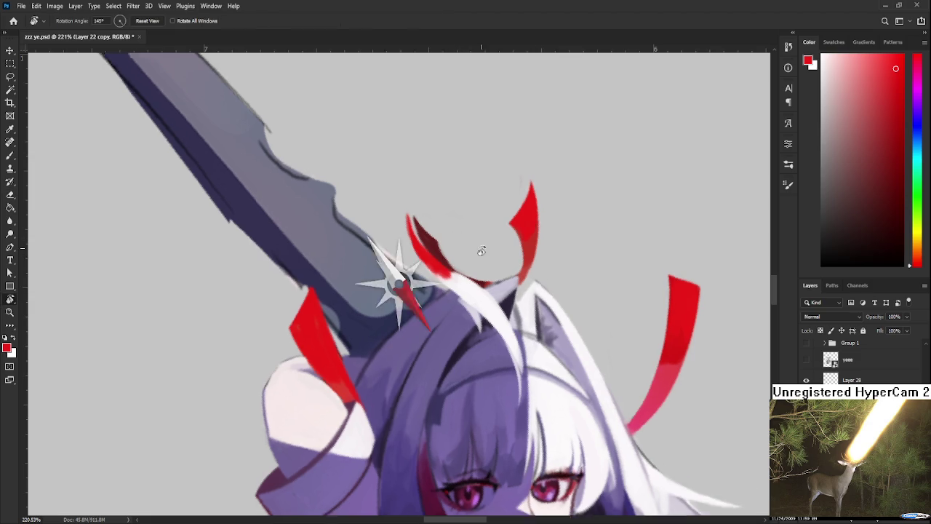
left_click_drag(460, 257, 444, 254)
key("b")
left_click(439, 245, "alt")
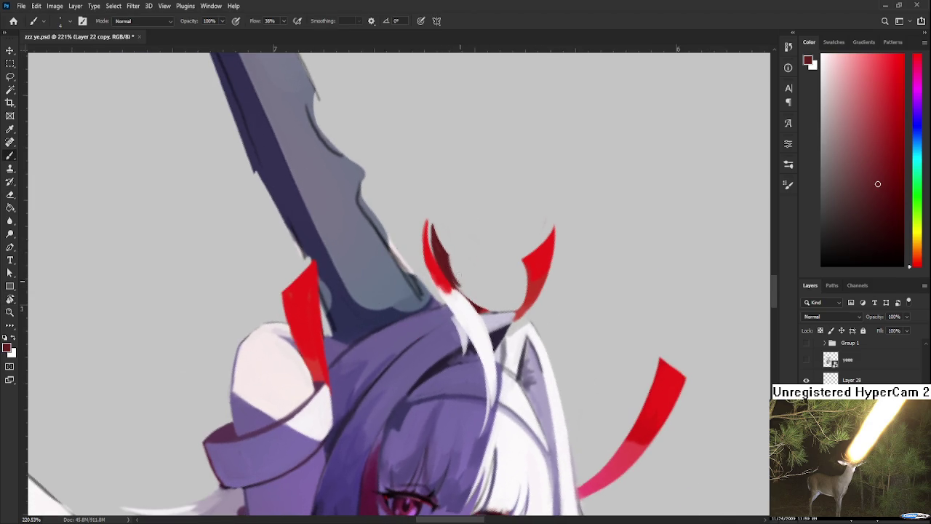
Trim the dark stroke atop the left horn tip with the eraser, then zoom out.
key("e")
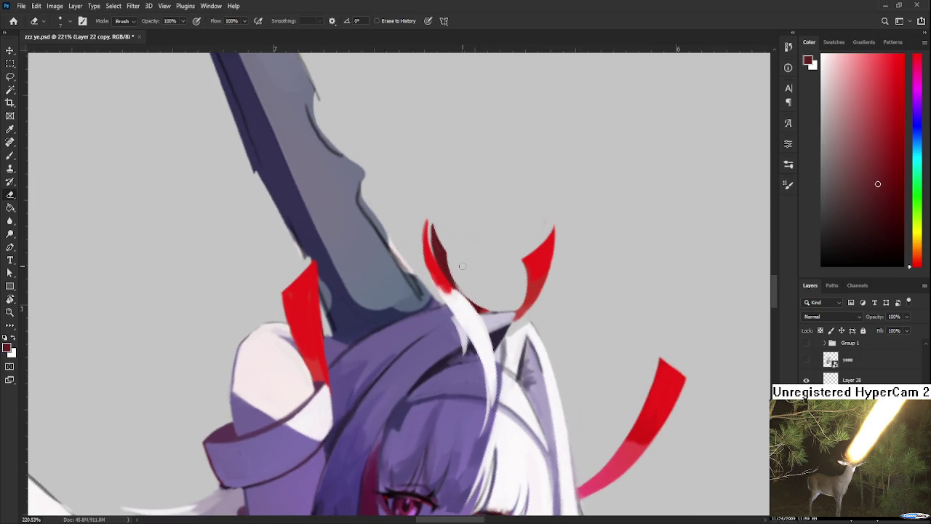
key("b")
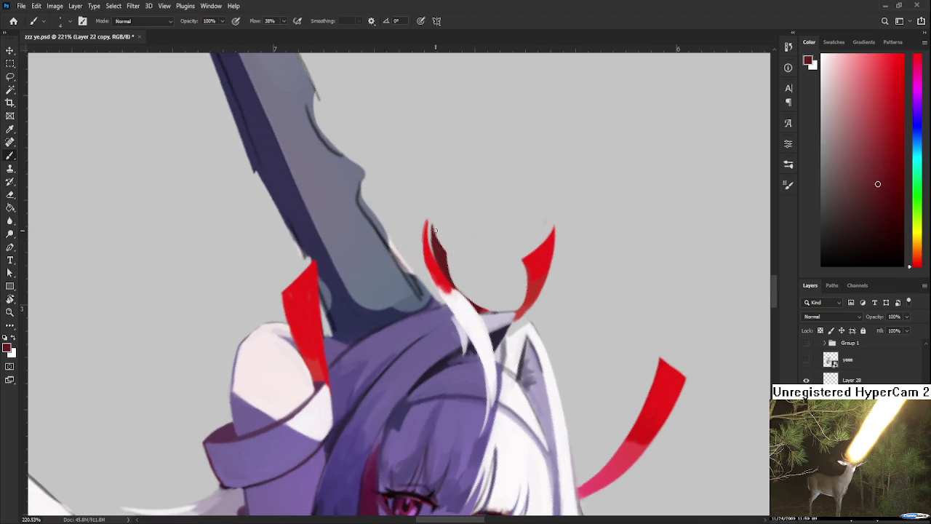
key("e")
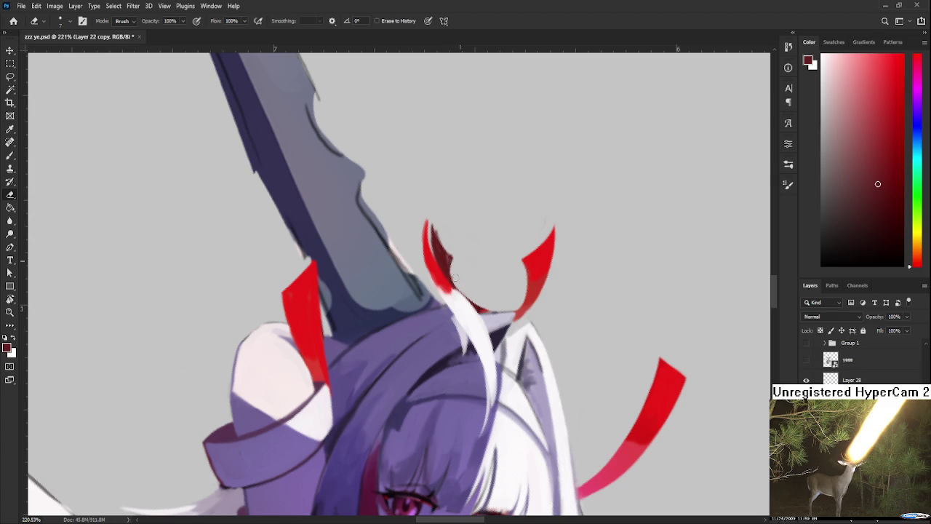
mouse_move(433, 227)
left_mouse_down()
mouse_move(438, 245)
mouse_move(439, 226)
left_mouse_up()
key("b")
key("e")
key("r")
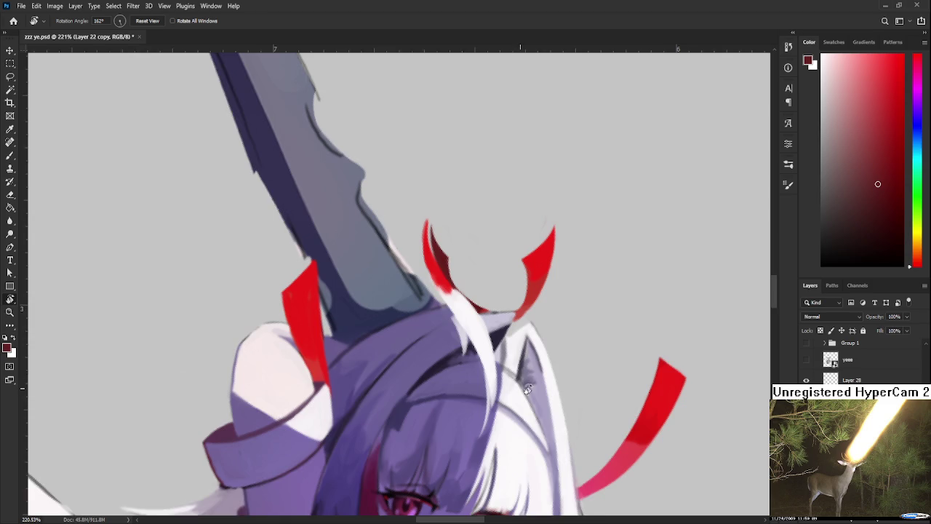
left_click_drag(451, 247, 495, 270)
scroll(494, 270, "down", 3)
scroll(491, 252, "down", 2)
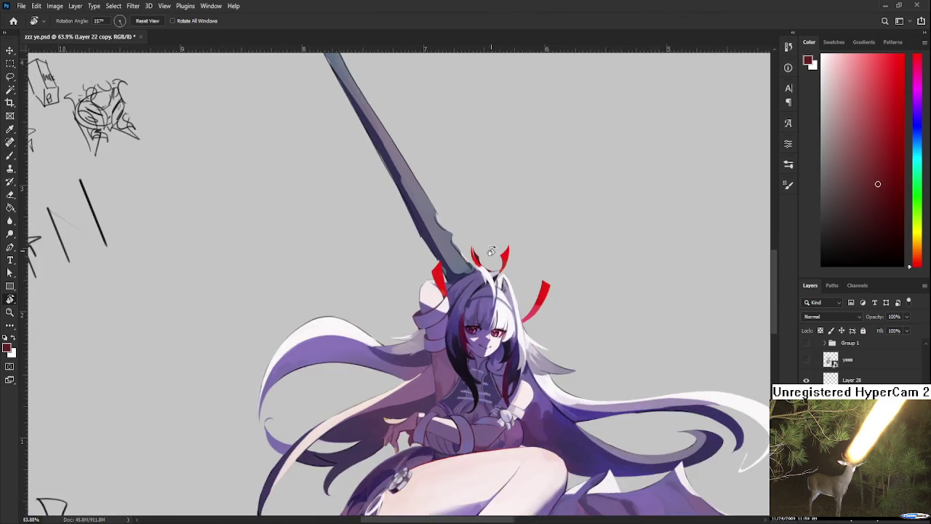
scroll(491, 251, "down", 2)
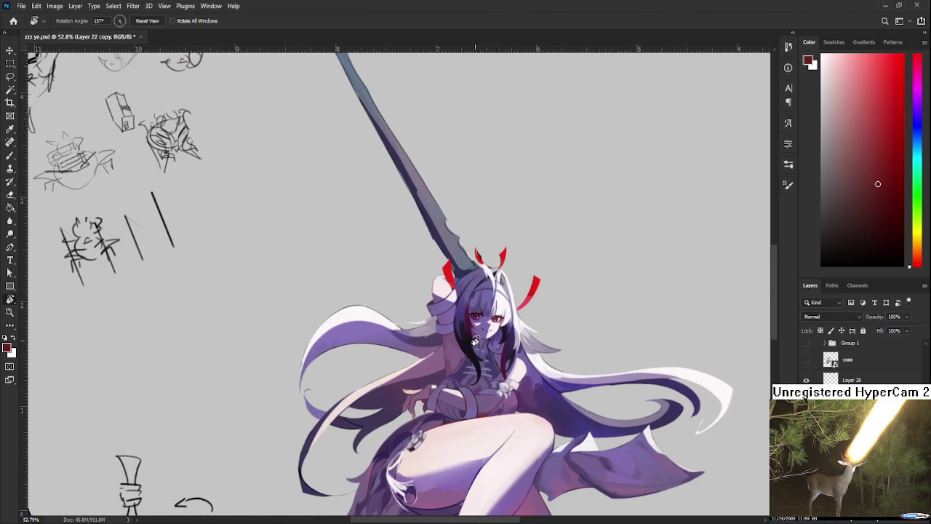
scroll(492, 306, "down", 2)
scroll(482, 323, "down", 1)
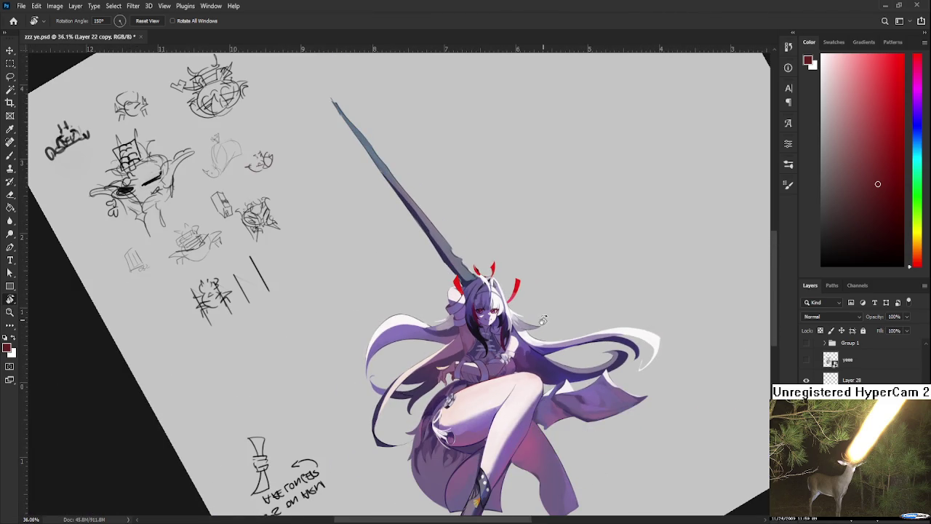
mouse_move(545, 314)
left_mouse_down()
mouse_move(505, 361)
mouse_move(537, 322)
mouse_move(272, 336)
mouse_move(341, 346)
left_mouse_up()
scroll(407, 296, "down", 1)
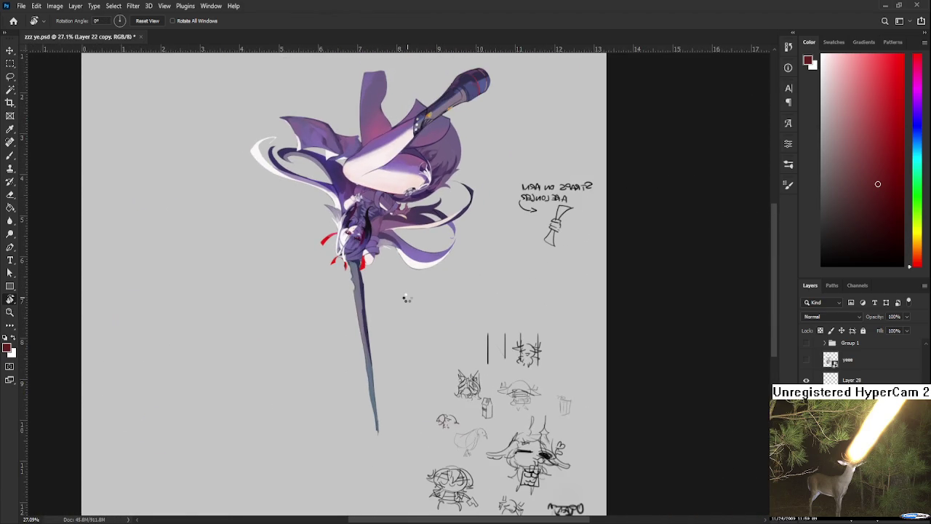
mouse_move(407, 298)
left_mouse_down()
mouse_move(379, 252)
mouse_move(472, 261)
mouse_move(482, 245)
left_mouse_up()
scroll(393, 277, "up", 1)
scroll(477, 292, "up", 2)
scroll(466, 349, "up", 1)
scroll(481, 343, "up", 1)
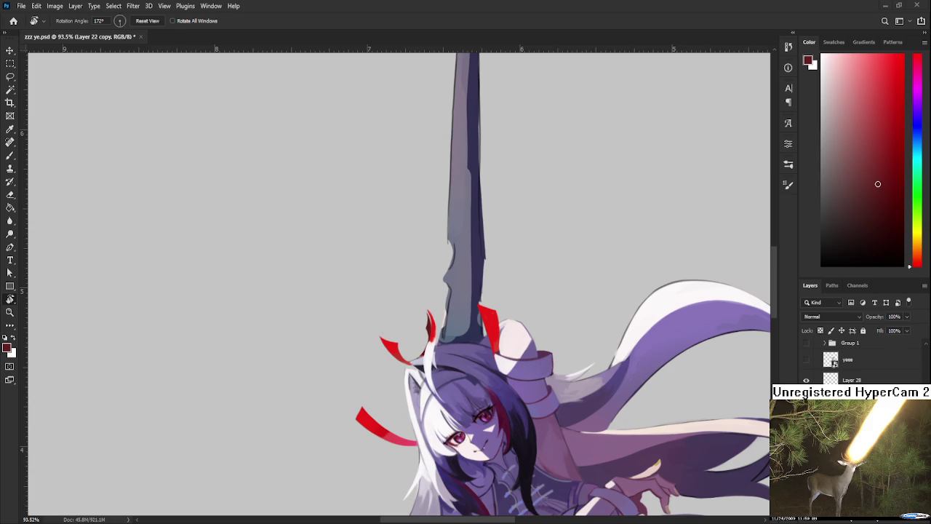
scroll(477, 279, "up", 1)
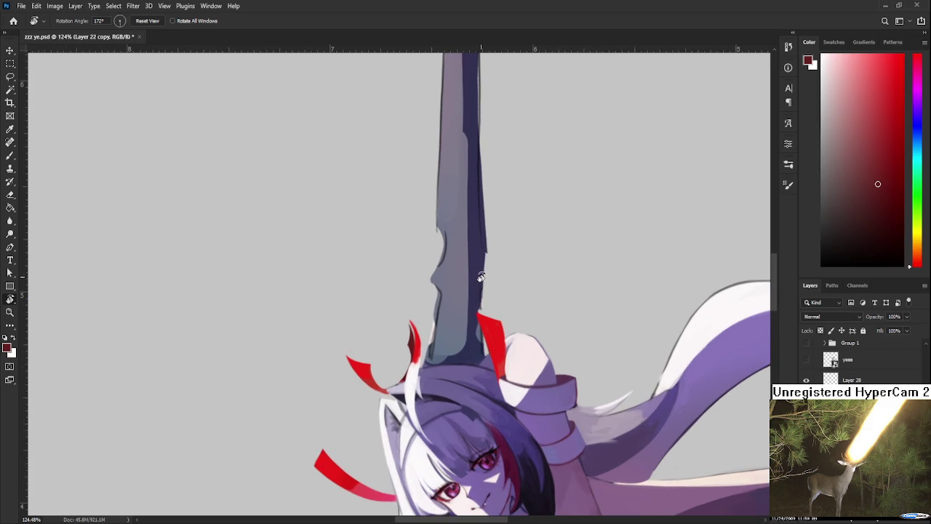
Trim the blade's lower-left edge and sample the blade's dark navy.
scroll(452, 328, "up", 1)
key("e")
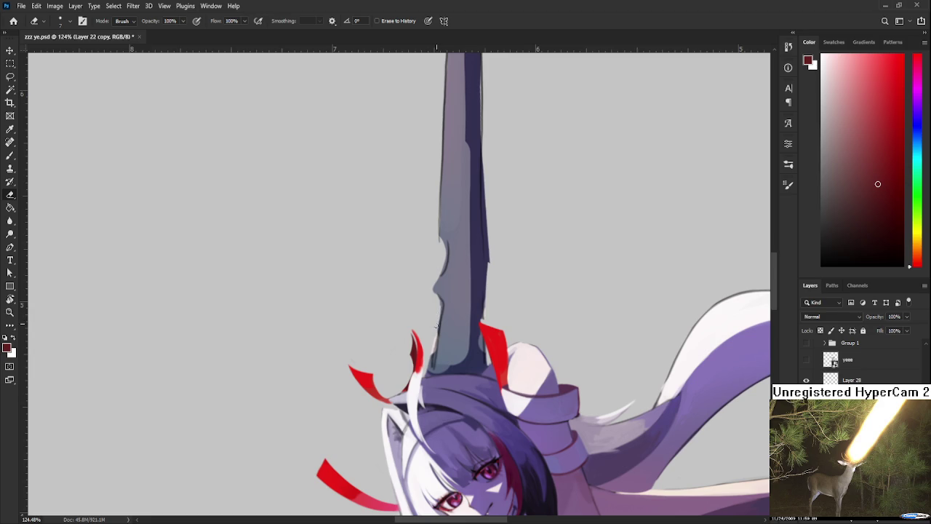
mouse_move(438, 327)
left_mouse_down()
mouse_move(429, 370)
mouse_move(432, 362)
left_mouse_up()
key("b")
left_click(480, 336, "alt")
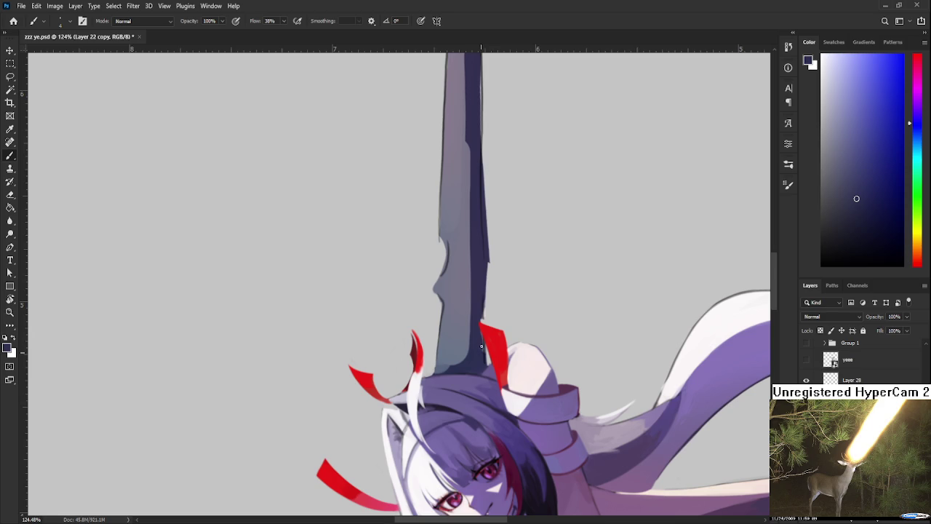
scroll(482, 344, "up", 2)
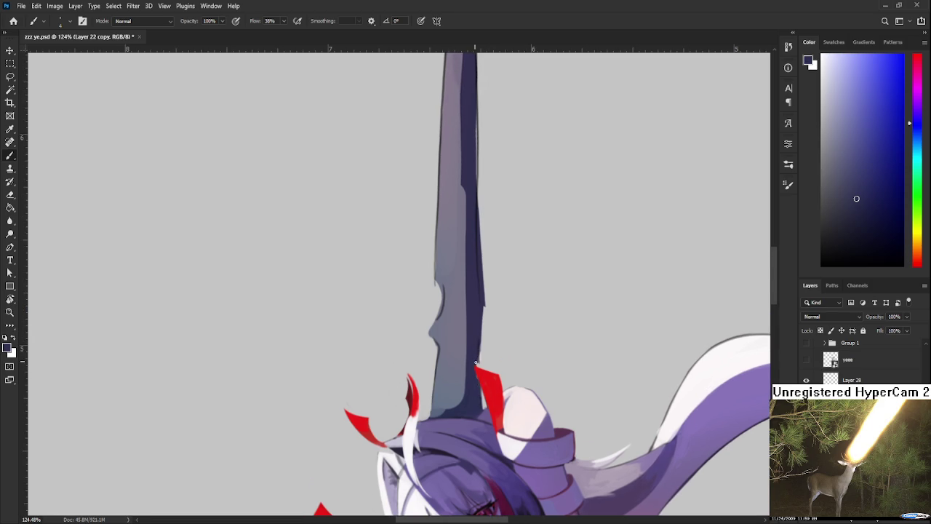
Erase the dark sliver on the blade's right edge, carve a curved notch, and lighten it.
key("e")
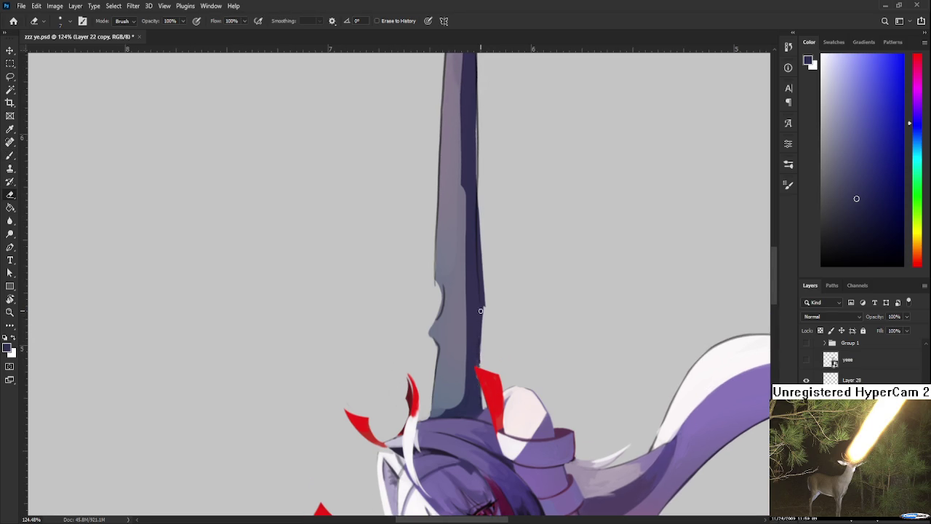
scroll(484, 341, "up", 1)
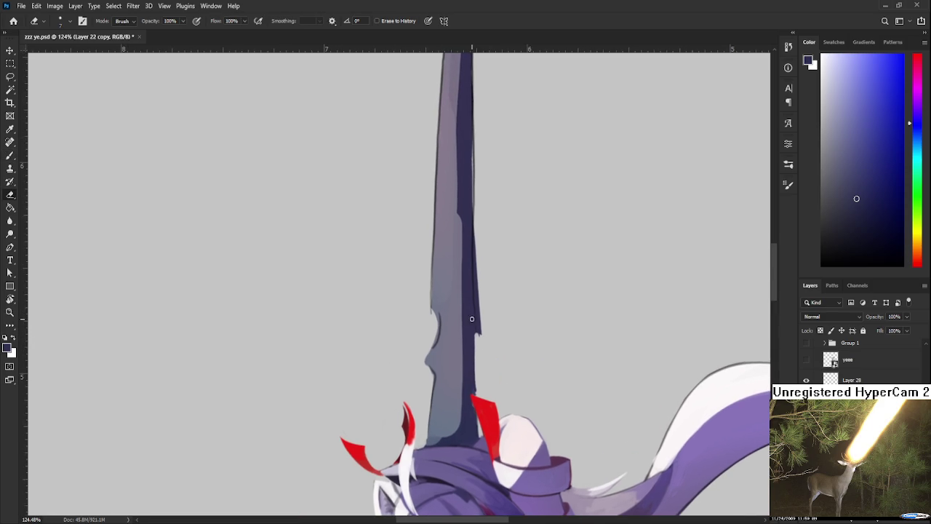
left_click_drag(477, 347, 479, 327)
mouse_move(478, 348)
left_mouse_down()
mouse_move(484, 281)
mouse_move(474, 346)
mouse_move(473, 318)
mouse_move(472, 513)
left_mouse_up()
scroll(482, 339, "up", 3)
left_click_drag(469, 291, 471, 399)
left_click_drag(468, 303, 468, 385)
scroll(463, 342, "down", 1)
scroll(454, 368, "down", 2)
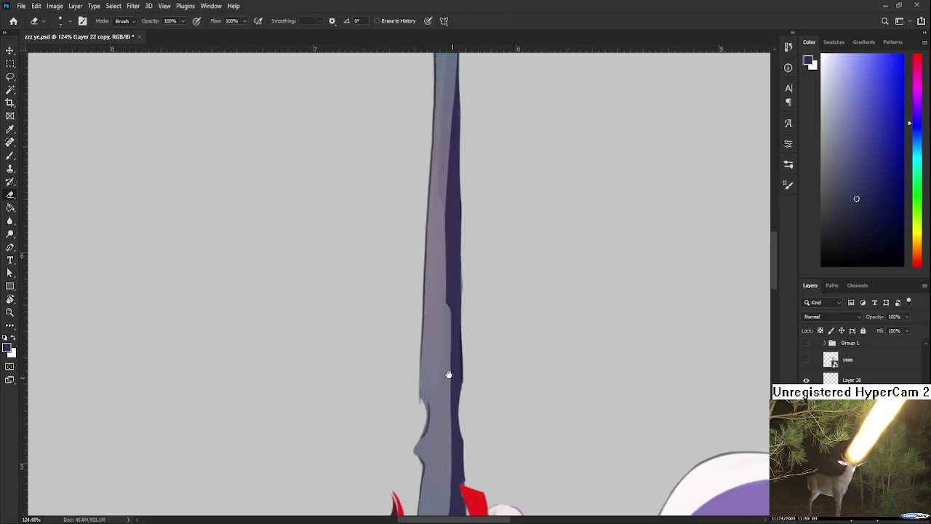
scroll(444, 350, "down", 3)
Trim the blade's left edge slightly, sampling its light grey-purple between passes.
key("b")
left_click(426, 293, "alt")
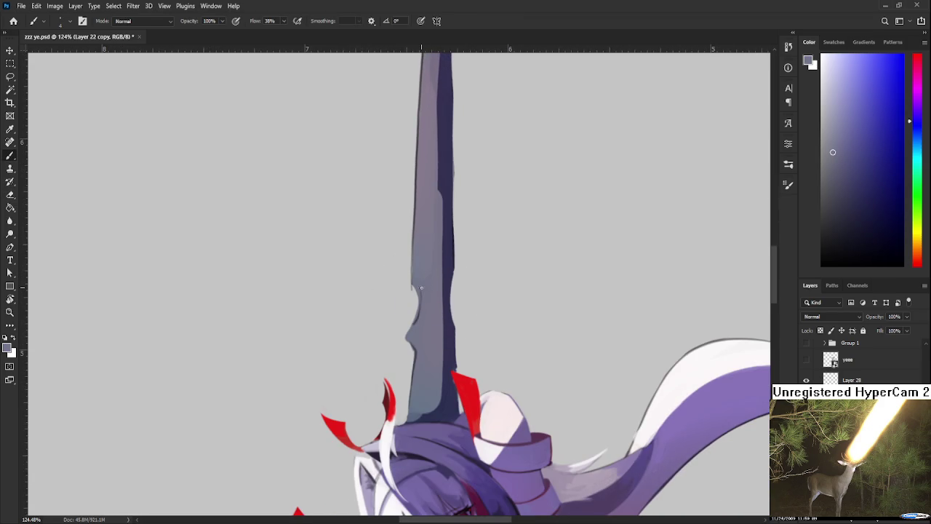
key("e")
left_click_drag(415, 287, 405, 331)
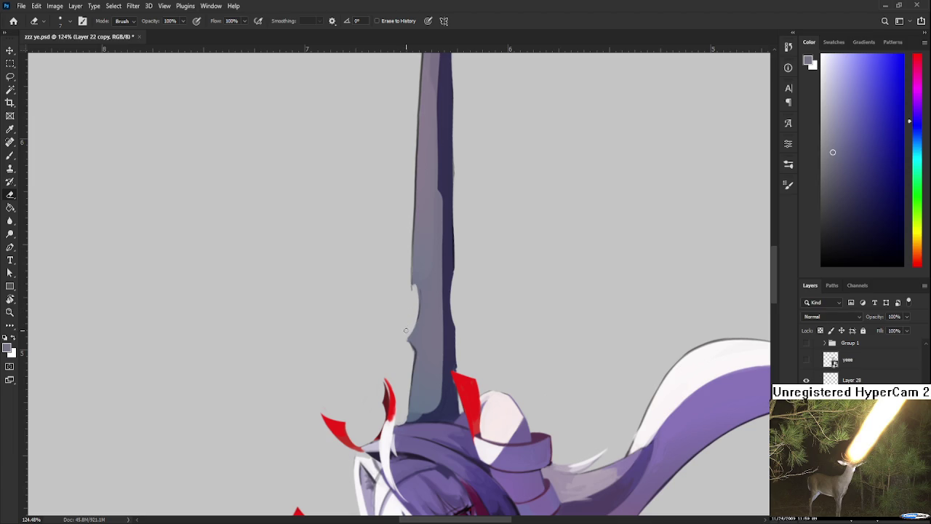
key("b")
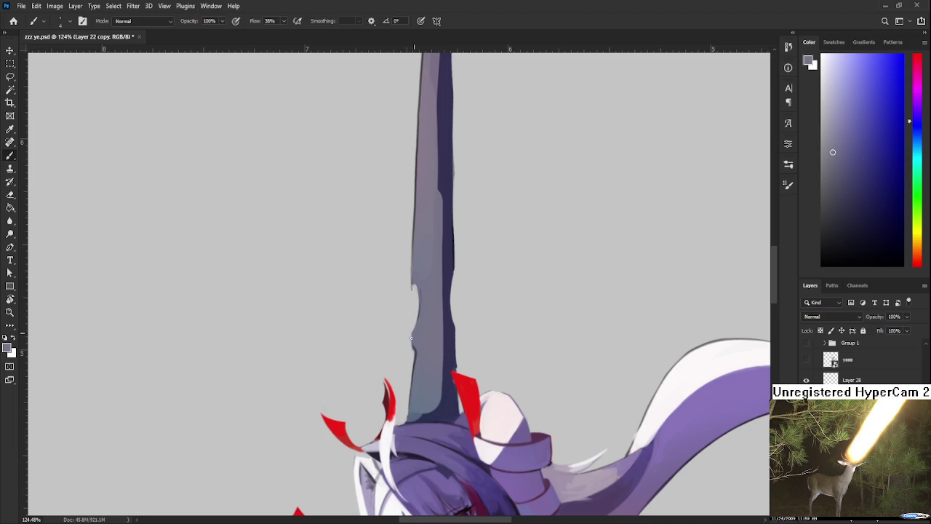
left_click(419, 341, "alt")
key("e")
left_click_drag(412, 331, 410, 369)
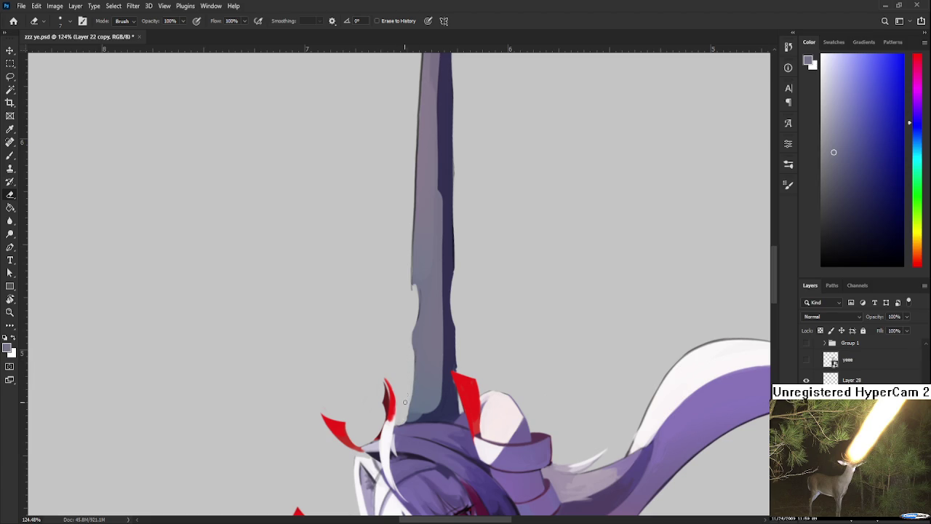
key("b")
left_click(416, 331, "alt")
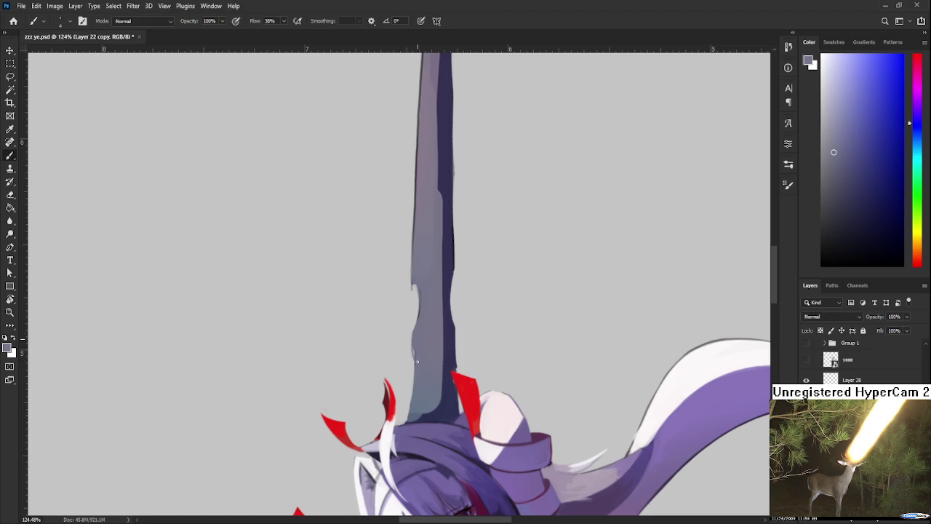
Paint dark navy and lighter grey-purple strokes along the blade's left edge.
scroll(423, 290, "up", 2)
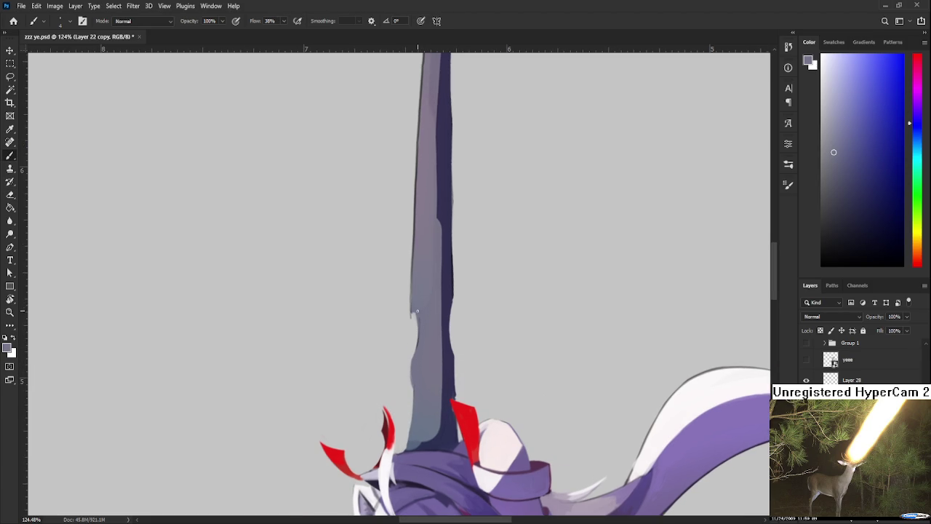
left_click(415, 301, "alt")
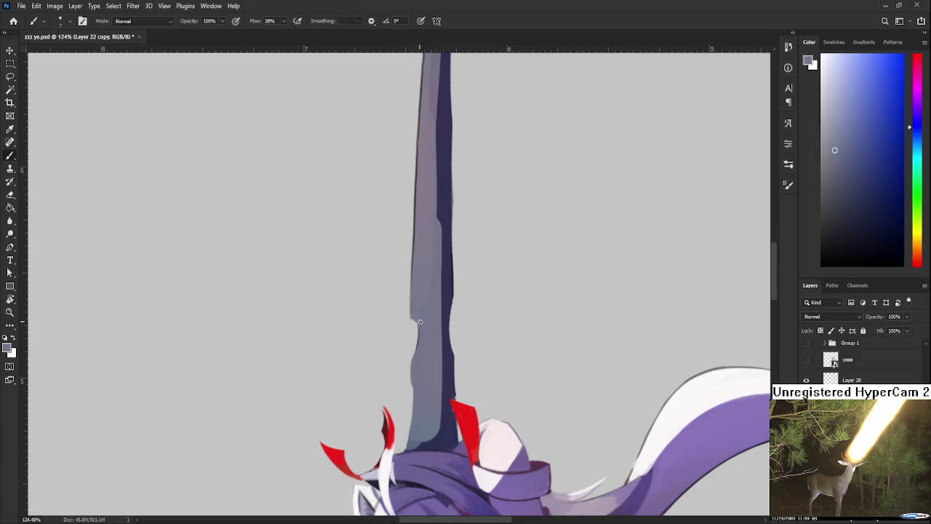
scroll(424, 313, "up", 5)
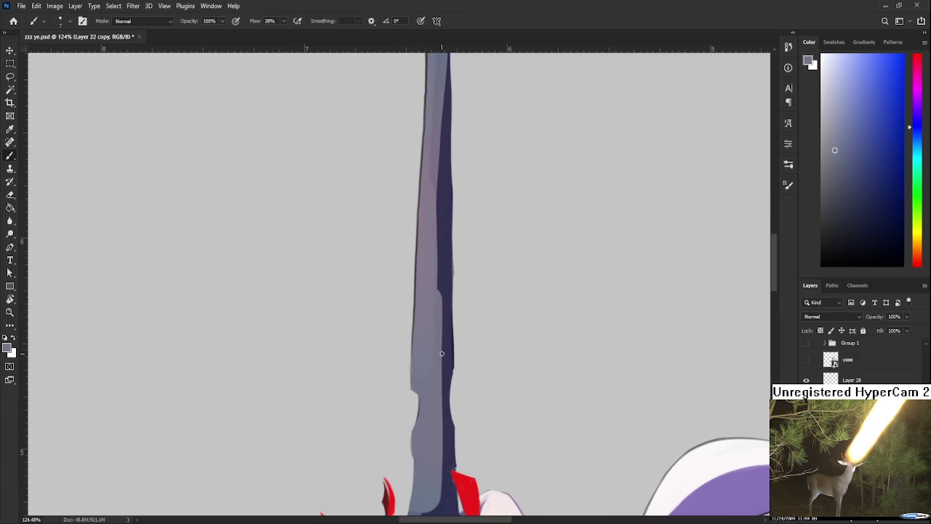
left_click(449, 352, "alt")
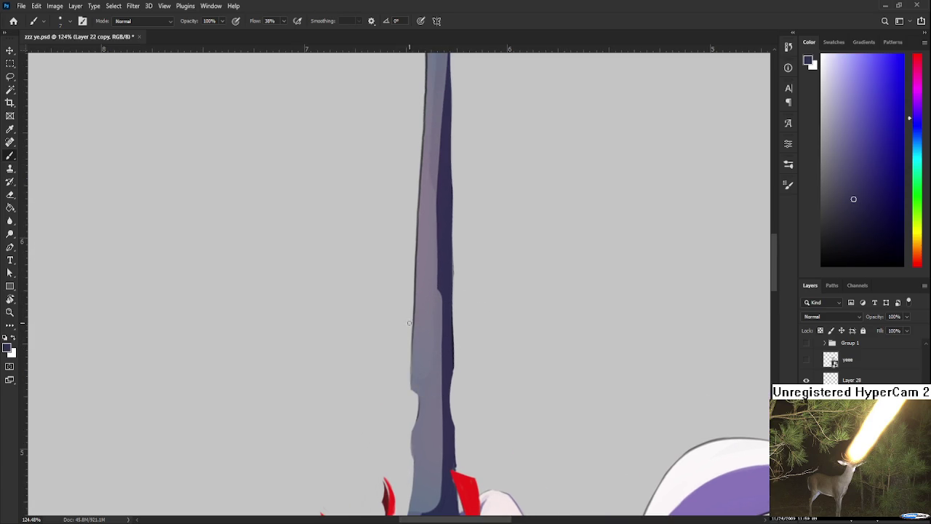
left_click_drag(415, 314, 412, 395)
left_click(422, 340, "alt")
left_click_drag(416, 304, 409, 387)
left_click(419, 371, "alt")
left_click(413, 384, "alt")
Add a short dark stroke, then cover the dark left edge with lighter blue-grey.
key("e")
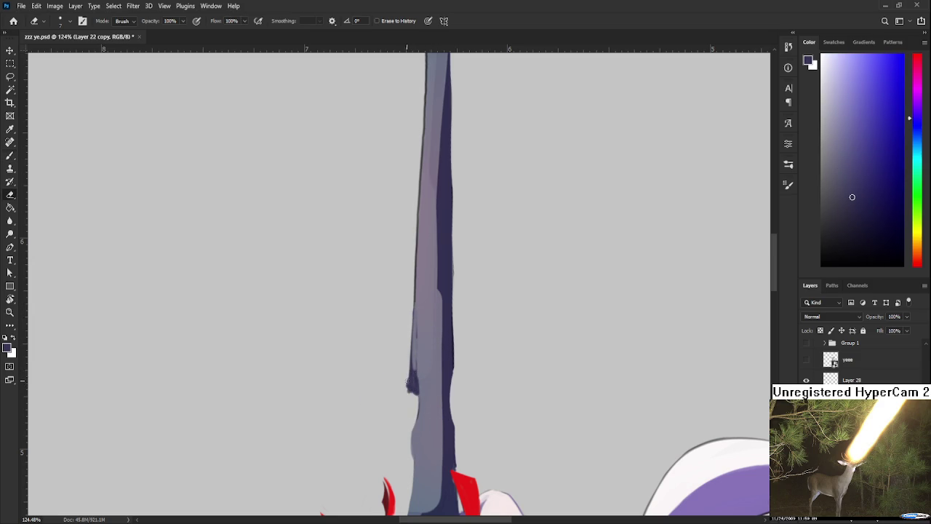
key("b")
left_click(417, 390, "alt")
left_click_drag(415, 390, 416, 409)
left_click(419, 373, "alt")
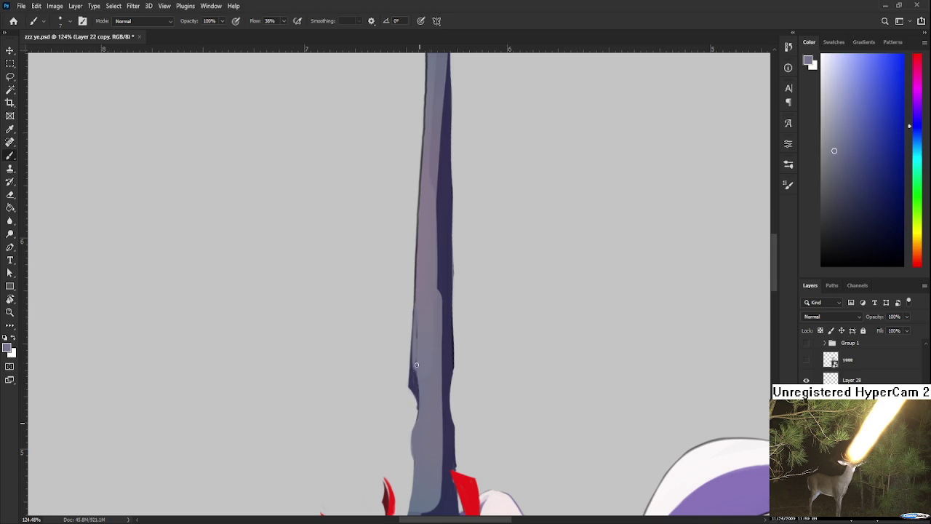
left_click(418, 387, "alt")
key("e")
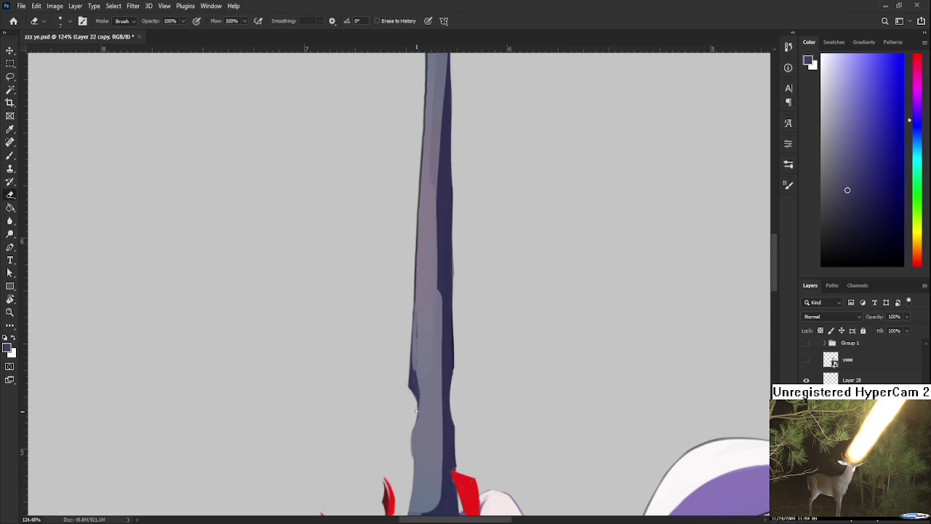
key("b")
left_click(428, 363, "alt")
left_click_drag(416, 366, 415, 340)
Draw dark navy strokes on the blade base between the horns.
mouse_move(419, 303)
left_mouse_down()
mouse_move(454, 316)
mouse_move(449, 391)
mouse_move(449, 293)
mouse_move(441, 337)
mouse_move(441, 308)
left_mouse_up()
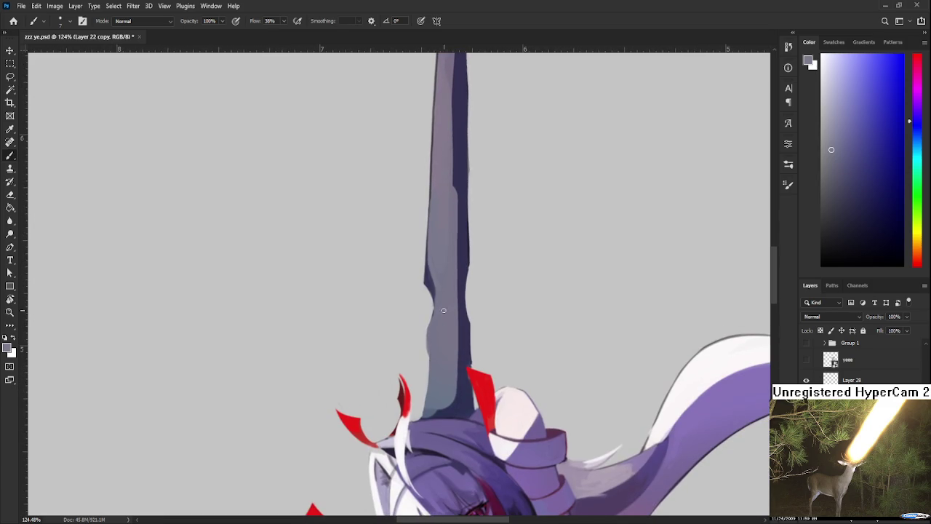
left_click(466, 338, "alt")
left_click(437, 408, "alt")
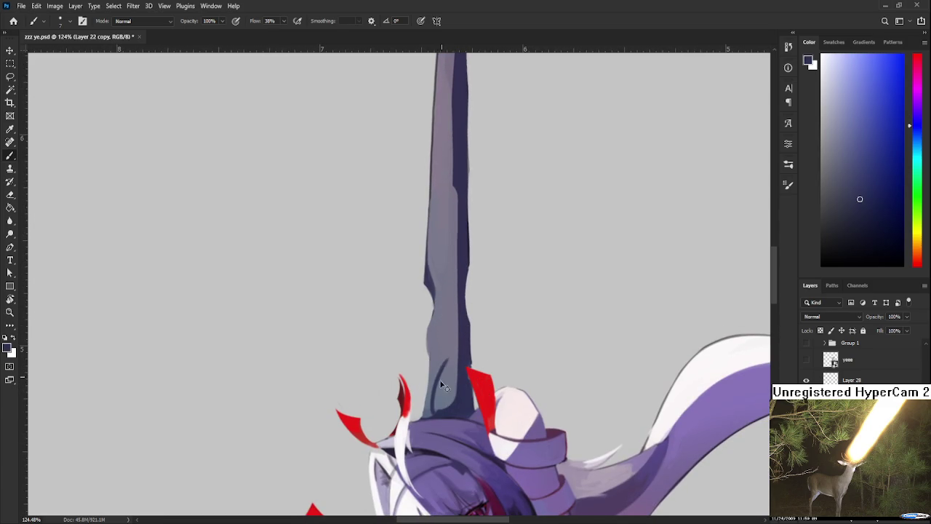
mouse_move(429, 412)
left_mouse_down()
mouse_move(451, 360)
mouse_move(454, 385)
left_mouse_up()
Draw dark navy loops and diagonal lines across the blade base, undoing and redrawing stray strokes.
mouse_move(452, 351)
left_mouse_down()
mouse_move(449, 393)
mouse_move(444, 351)
mouse_move(445, 387)
left_mouse_up()
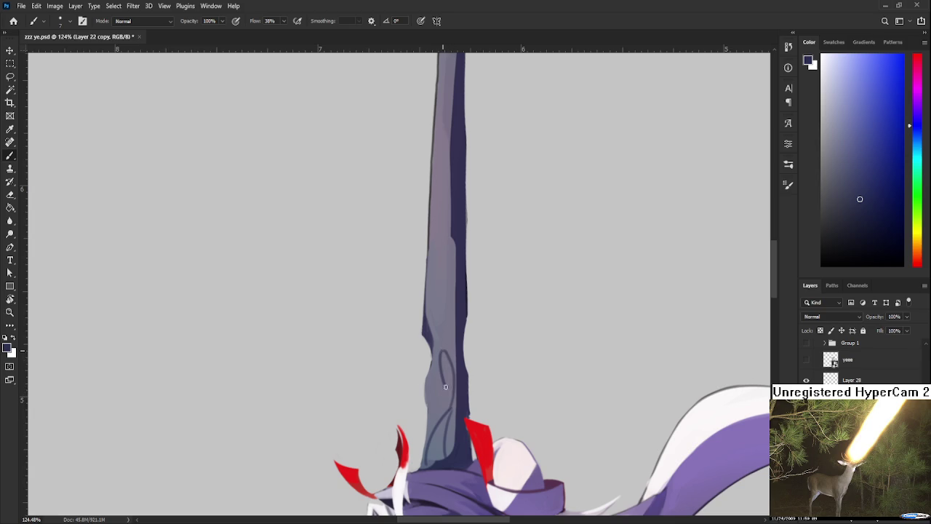
left_click_drag(441, 343, 452, 380)
mouse_move(443, 319)
left_mouse_down()
mouse_move(448, 448)
mouse_move(467, 347)
left_mouse_up()
key("ctrl+z")
mouse_move(448, 456)
left_mouse_down()
mouse_move(445, 418)
mouse_move(469, 359)
left_mouse_up()
key("ctrl+z")
left_click_drag(450, 441, 469, 350)
key("ctrl+z")
left_click_drag(449, 428, 473, 332)
mouse_move(468, 369)
left_mouse_down()
mouse_move(448, 400)
mouse_move(459, 420)
mouse_move(446, 348)
left_mouse_up()
key("ctrl+z")
mouse_move(463, 440)
left_mouse_down()
mouse_move(452, 421)
mouse_move(456, 342)
mouse_move(465, 429)
left_mouse_up()
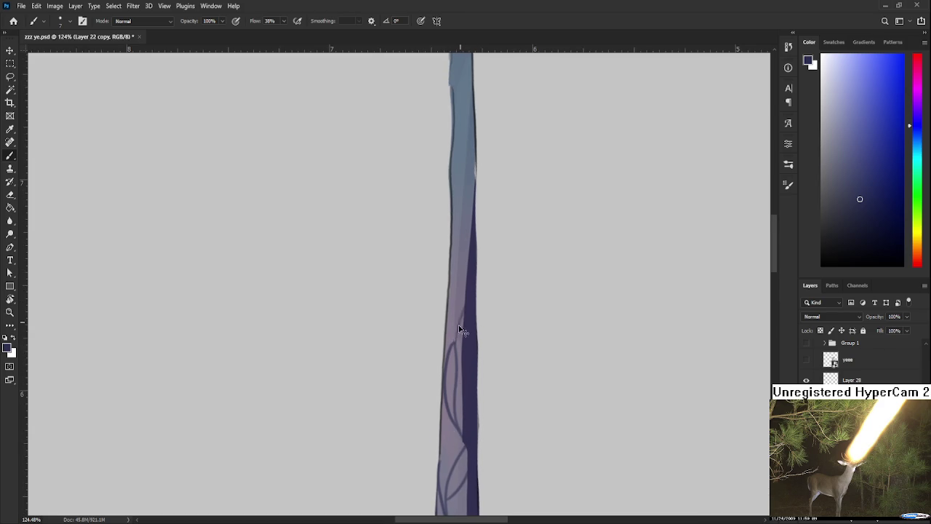
Extend the dark looping lines up the blade toward the tip.
left_click_drag(459, 329, 463, 417)
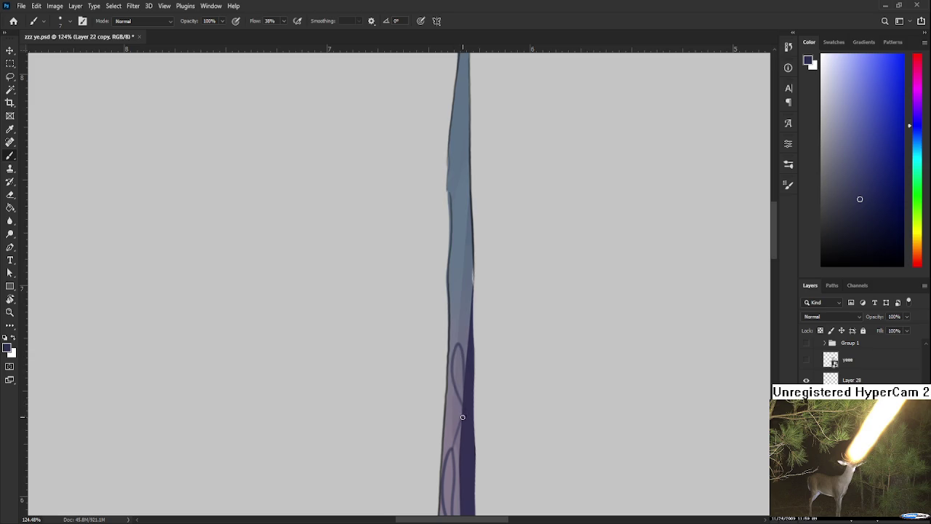
left_click_drag(460, 336, 463, 380)
mouse_move(454, 417)
left_mouse_down()
mouse_move(467, 344)
mouse_move(476, 357)
left_mouse_up()
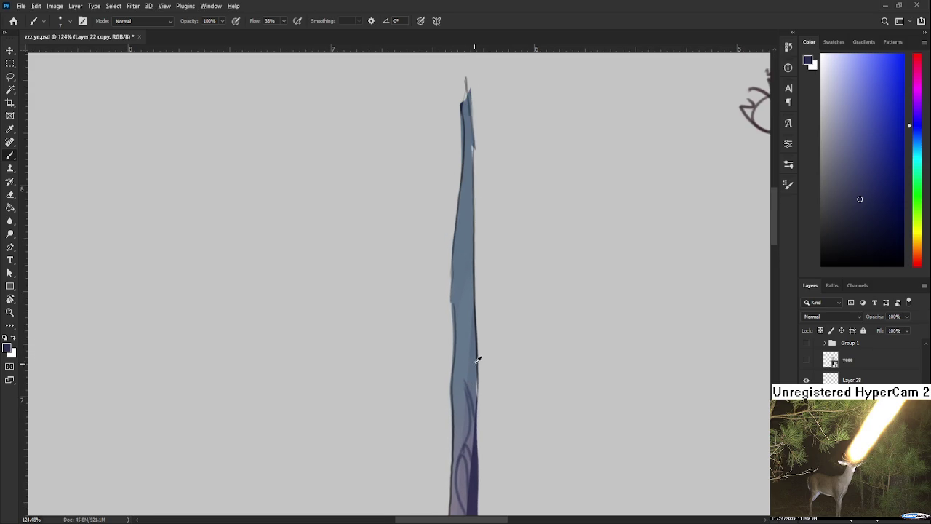
left_click(476, 358, "alt")
left_click(474, 339, "alt")
Paint light blue strokes along the blade's left edge.
key("e")
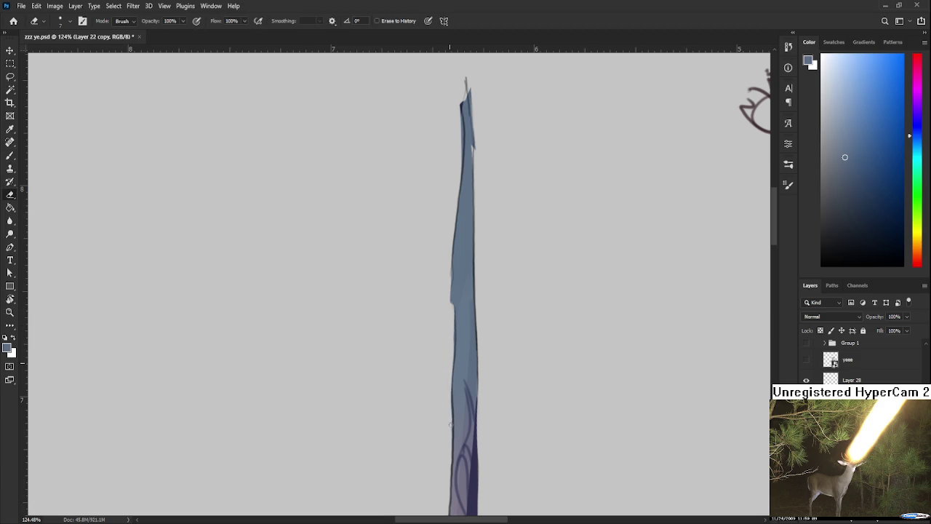
left_click_drag(450, 425, 454, 347)
key("b")
left_click(457, 309, "alt")
left_click_drag(456, 309, 451, 512)
Extend the blade's curved inner line upward in dark navy.
key("e")
key("b")
left_click(477, 302, "alt")
left_click(458, 470, "alt")
mouse_move(444, 412)
left_mouse_down()
mouse_move(441, 363)
mouse_move(444, 406)
left_mouse_up()
left_click(447, 382, "alt")
Erase the dark bump on the blade's left edge and fill it out in blue.
key("e")
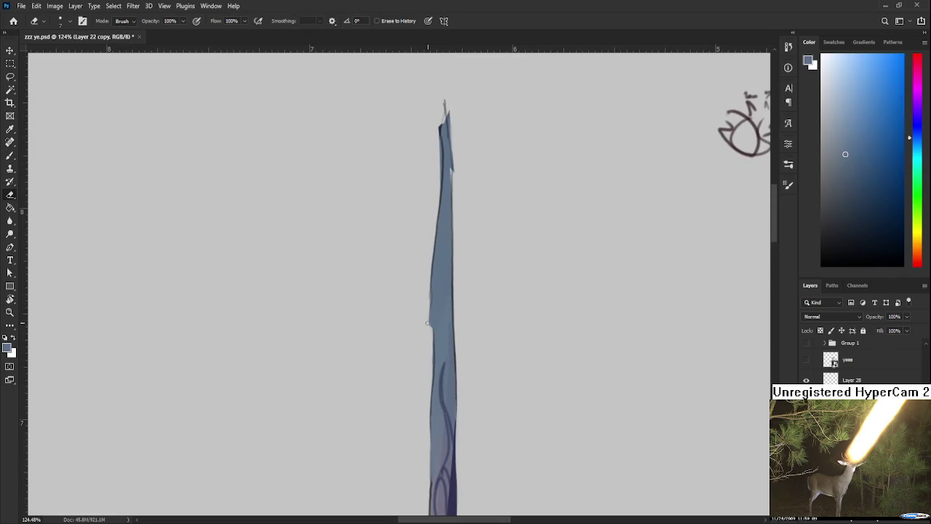
key("b")
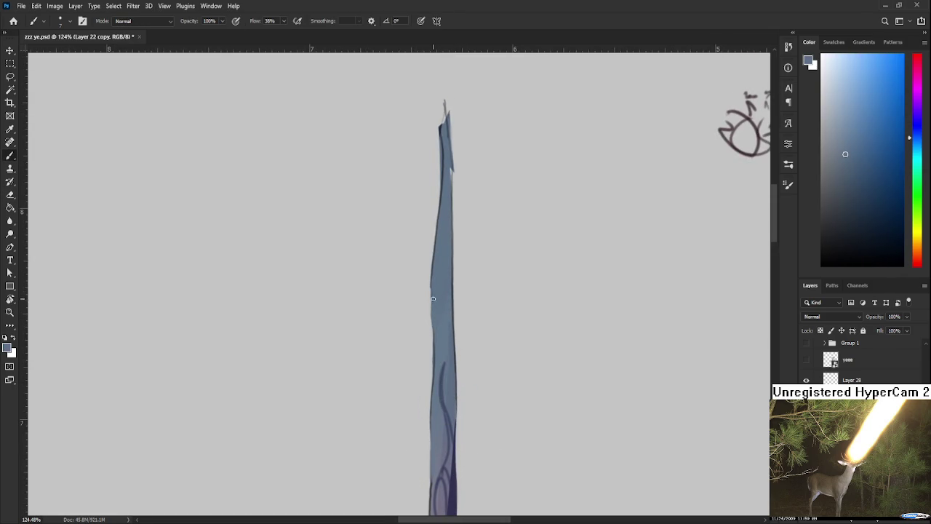
left_click(442, 285, "alt")
key("e")
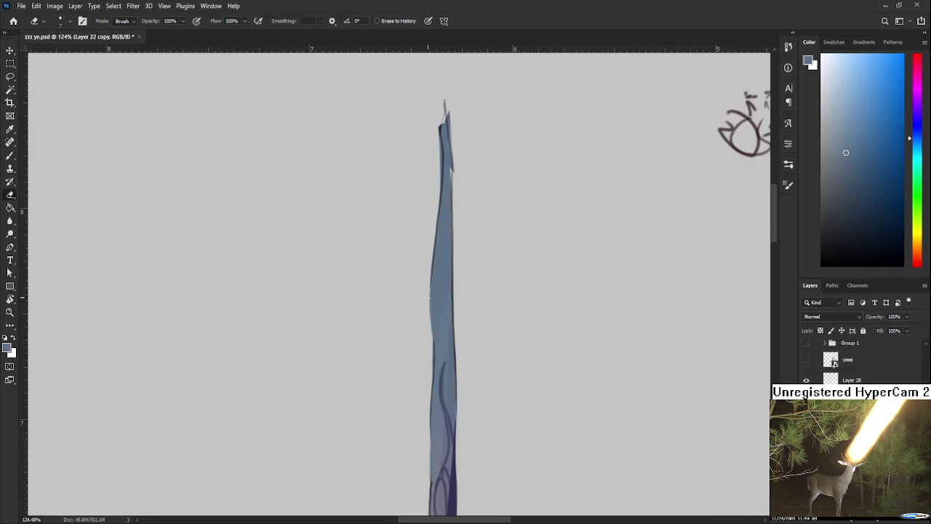
scroll(423, 365, "up", 3)
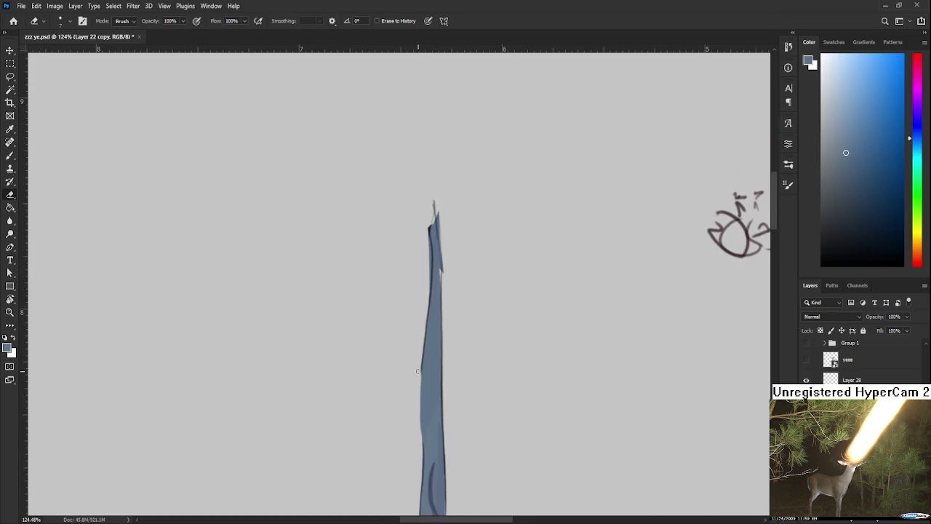
scroll(420, 365, "up", 1)
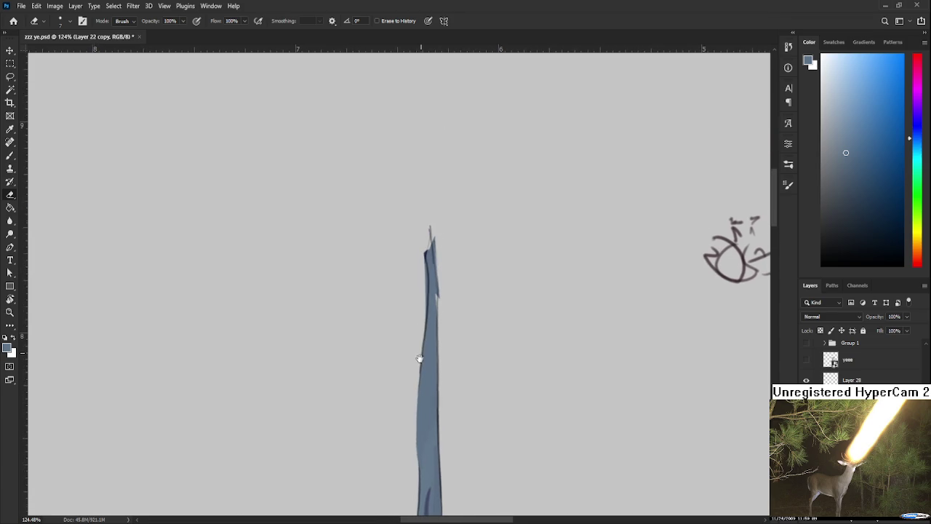
left_click_drag(427, 253, 425, 361)
key("b")
left_click(428, 280, "alt")
left_click_drag(426, 297, 424, 349)
Fill the blade's upper-left edge in blue, then trim and slightly darken it.
key("e")
key("b")
left_click_drag(431, 256, 419, 367)
key("e")
left_click_drag(417, 306, 416, 360)
key("b")
left_click_drag(418, 309, 421, 386)
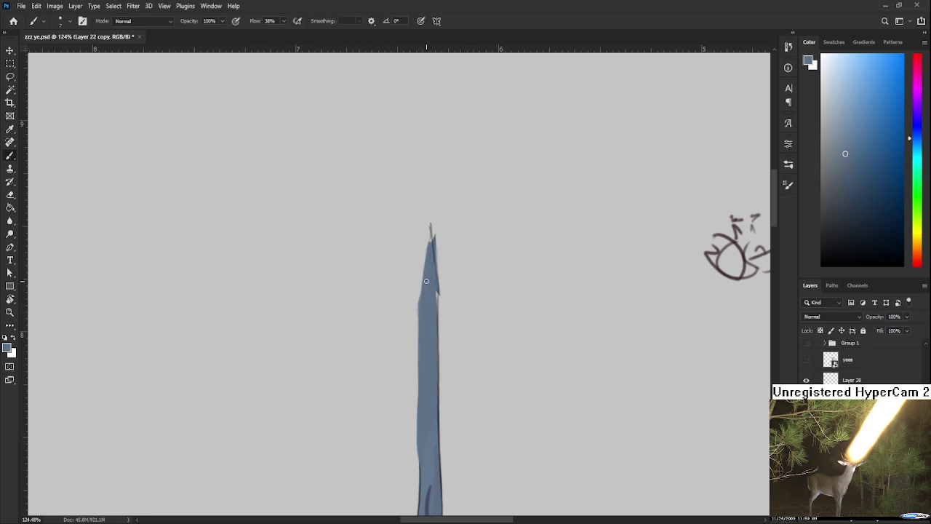
Erase the jagged right edge and bump near the tip, darkening the edge into a sharp point.
key("e")
left_click_drag(436, 232, 445, 290)
left_click_drag(435, 240, 435, 285)
key("b")
left_click_drag(428, 251, 434, 298)
key("e")
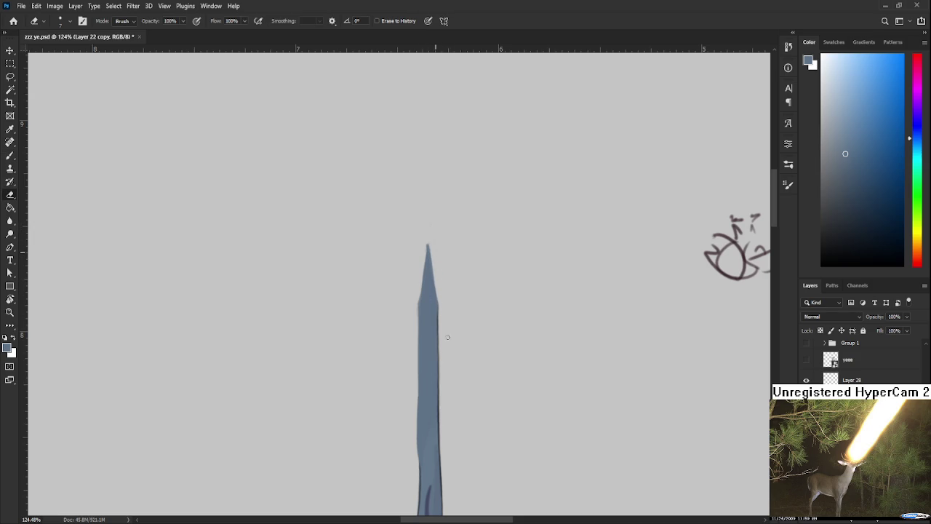
left_click_drag(448, 337, 441, 266)
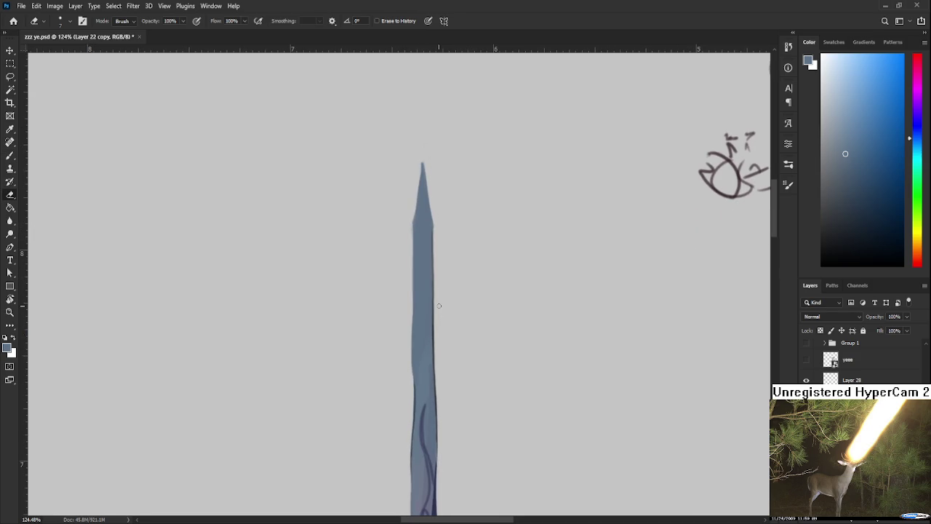
scroll(439, 312, "down", 3)
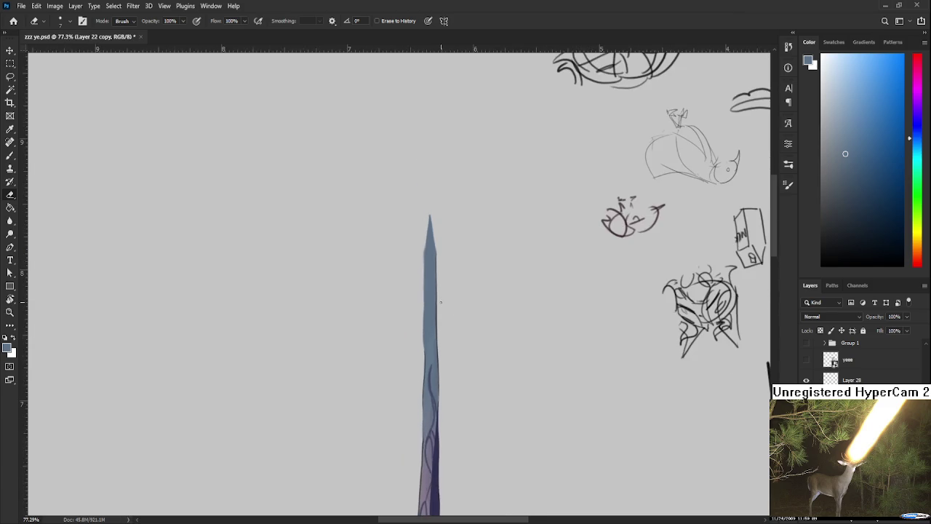
Sample white from the artwork and paint oval highlights on the lower blade.
left_click_drag(457, 350, 457, 245)
scroll(469, 302, "down", 2)
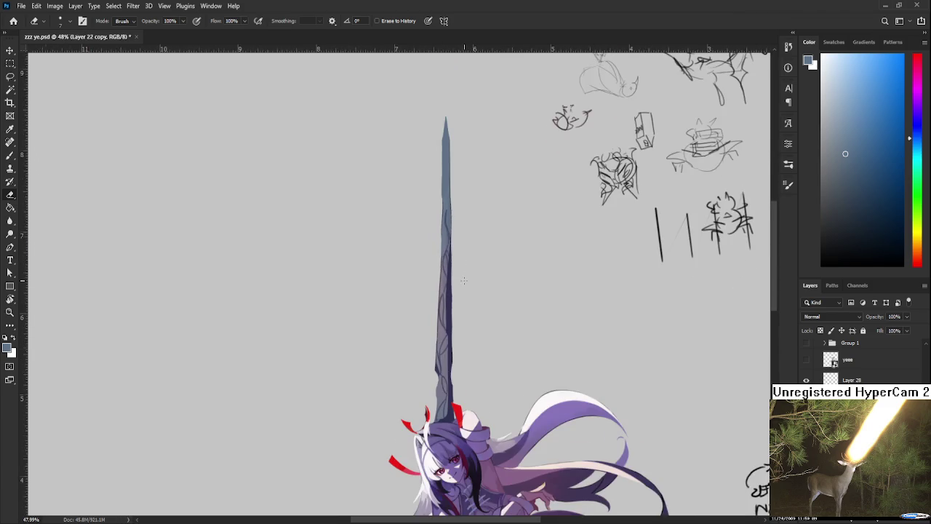
scroll(469, 303, "up", 3)
scroll(469, 438, "up", 2)
key("b")
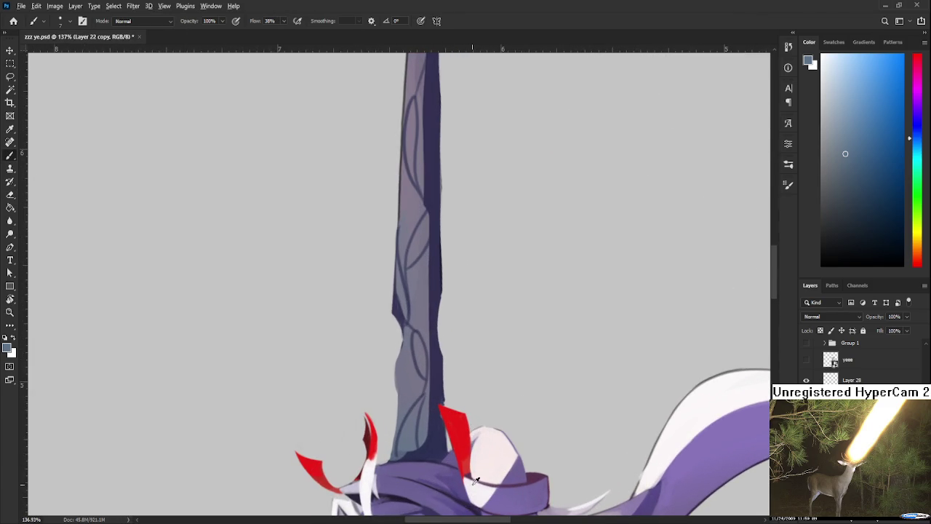
left_click(478, 486, "alt")
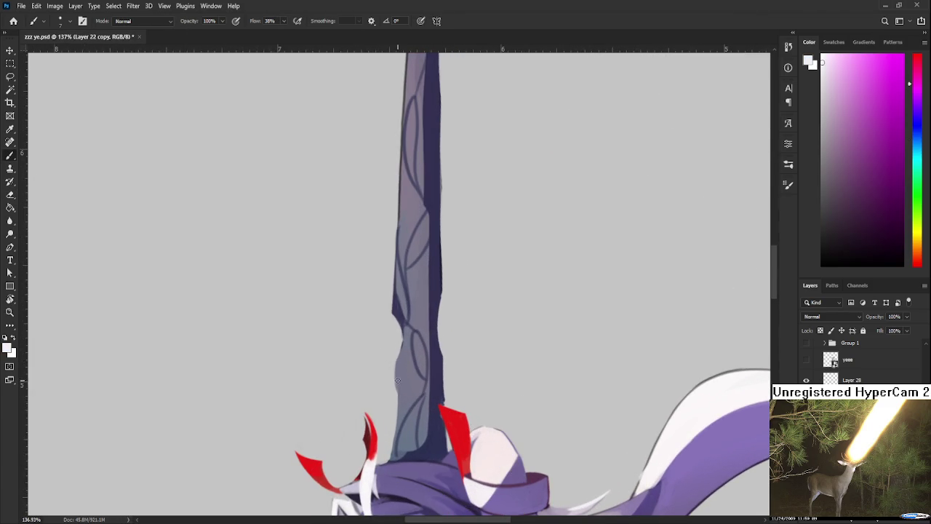
left_click_drag(418, 342, 425, 386)
mouse_move(417, 336)
left_mouse_down()
mouse_move(428, 312)
mouse_move(429, 405)
left_mouse_up()
mouse_move(437, 234)
left_mouse_down()
mouse_move(439, 289)
mouse_move(436, 243)
left_mouse_up()
key("ctrl+z")
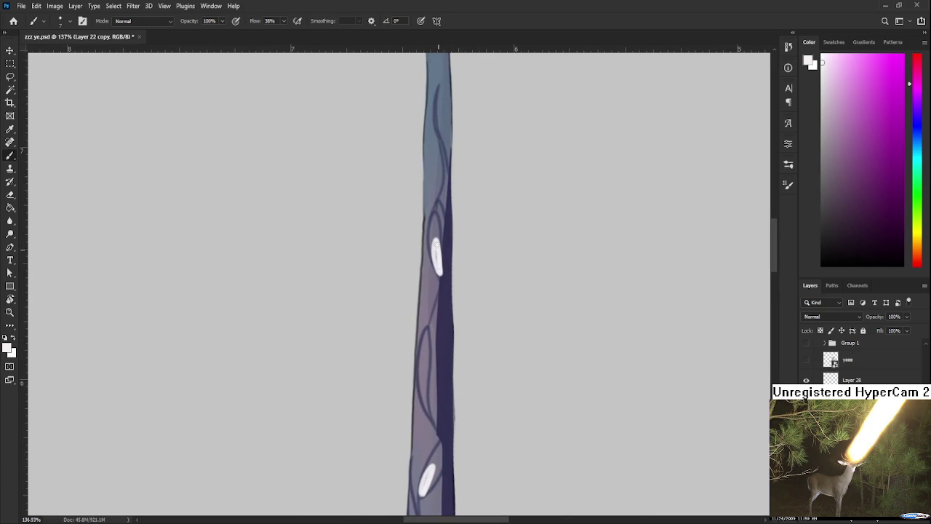
Paint a white highlight near the engravings and tone its lower part with blue-grey.
left_click(441, 277, "alt")
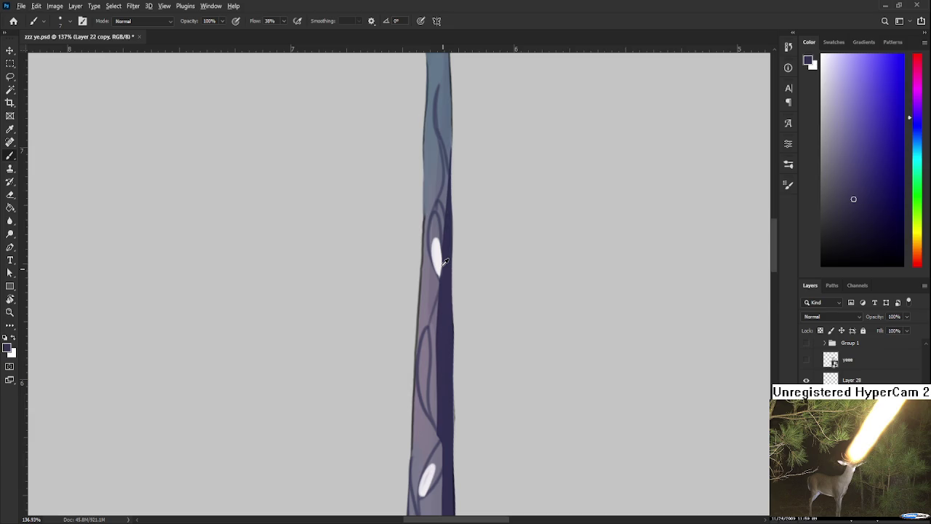
key("x")
left_click_drag(444, 262, 423, 303)
left_click_drag(413, 360, 415, 393)
left_click(420, 370, "alt")
left_click(416, 368, "alt")
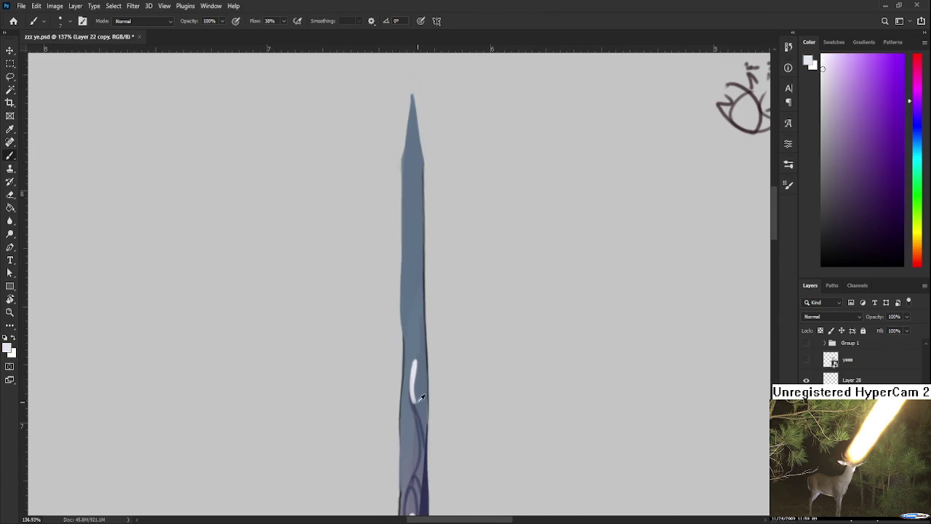
left_click(421, 397, "alt")
left_click_drag(415, 372, 412, 402)
left_click(415, 389, "alt")
left_click(415, 363, "alt")
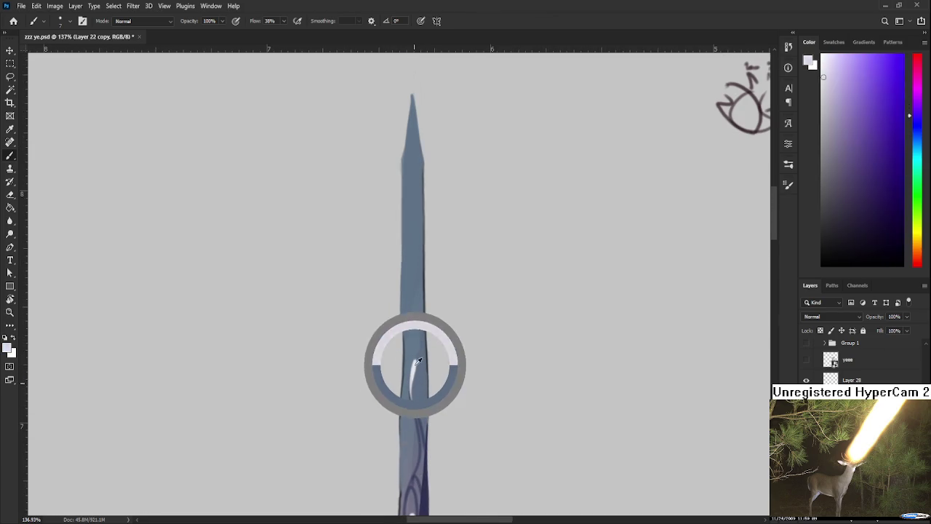
Add a second white highlight higher up the blade, softening it with blue-grey.
scroll(417, 328, "up", 2)
mouse_move(417, 295)
left_mouse_down()
mouse_move(419, 327)
mouse_move(421, 268)
left_mouse_up()
left_click(417, 297, "alt")
left_click(422, 312, "alt")
left_click(420, 270, "alt")
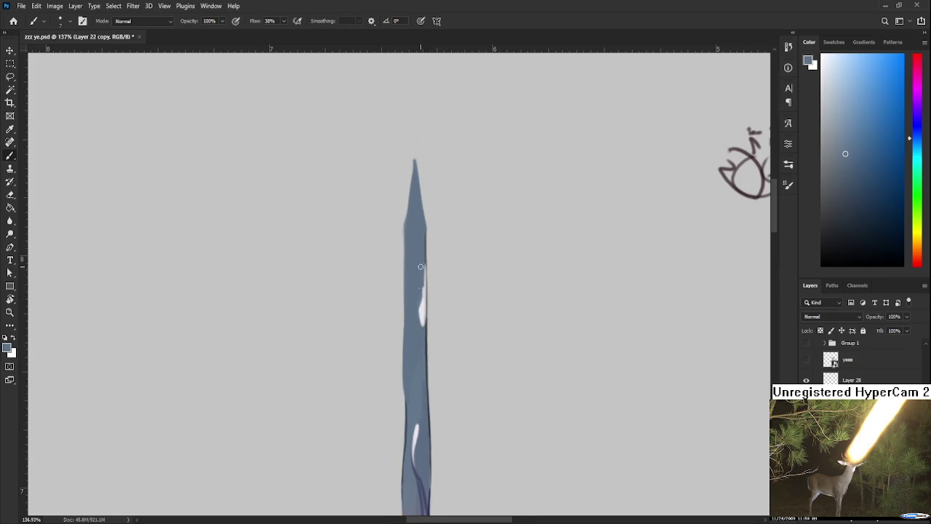
left_click_drag(430, 379, 432, 249)
scroll(432, 248, "down", 4)
scroll(432, 248, "down", 4)
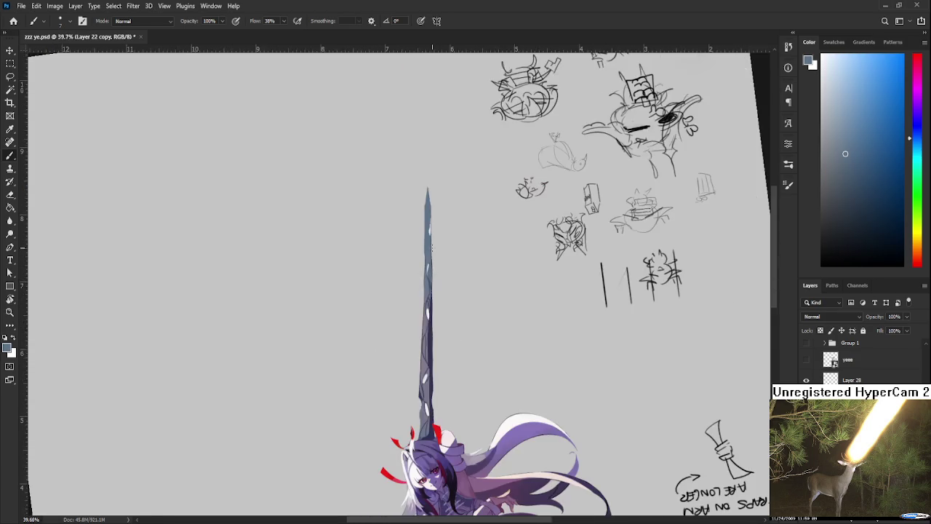
scroll(431, 248, "down", 3)
scroll(432, 248, "down", 3)
Rotate the view and paint sampled grey over the lower half of the blade's white oval.
key("r")
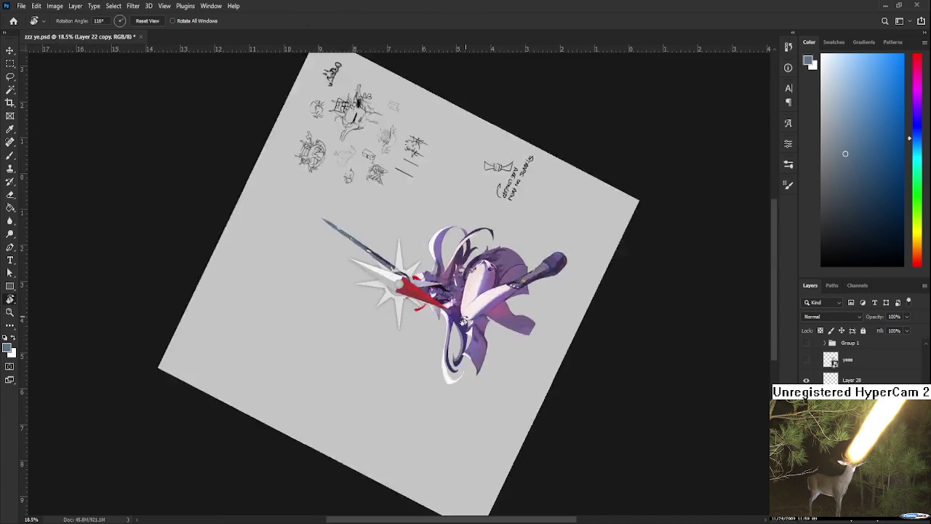
left_click_drag(407, 286, 406, 286)
scroll(405, 286, "up", 6)
scroll(405, 286, "up", 2)
scroll(436, 298, "up", 3)
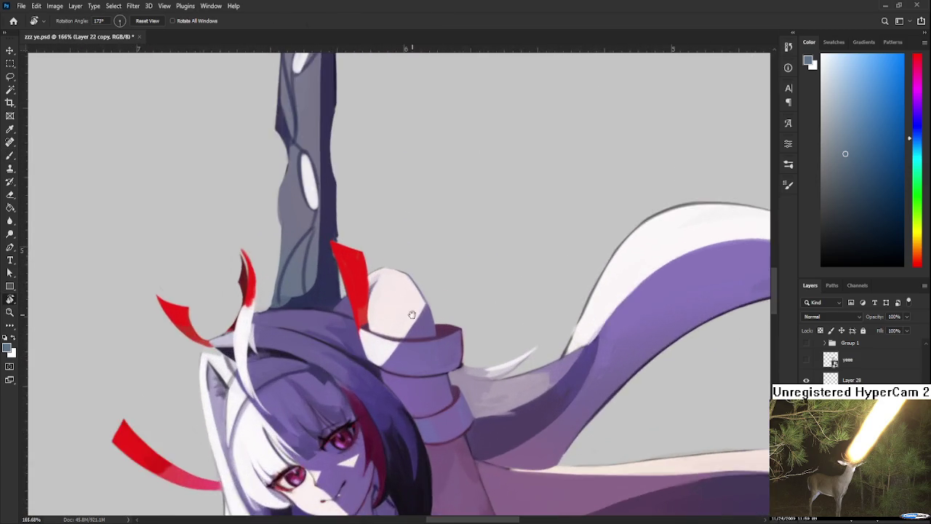
scroll(466, 313, "up", 2)
key("b")
left_click(433, 308, "alt")
left_click_drag(427, 302, 442, 370)
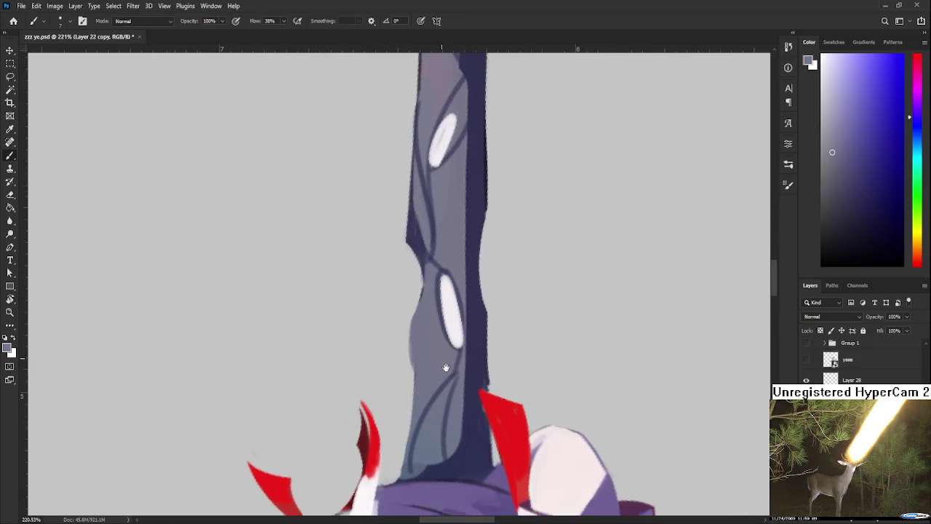
left_click_drag(457, 336, 455, 352)
left_click_drag(451, 317, 458, 337)
Tone down the upper white oval with lighter strokes sampled from the blade.
left_click(451, 306, "alt")
left_click(460, 347, "alt")
mouse_move(433, 174)
left_mouse_down()
mouse_move(449, 290)
mouse_move(461, 262)
left_mouse_up()
mouse_move(457, 297)
left_mouse_down()
mouse_move(469, 251)
mouse_move(443, 322)
mouse_move(449, 430)
left_mouse_up()
left_click(465, 255, "alt")
left_click(455, 276, "alt")
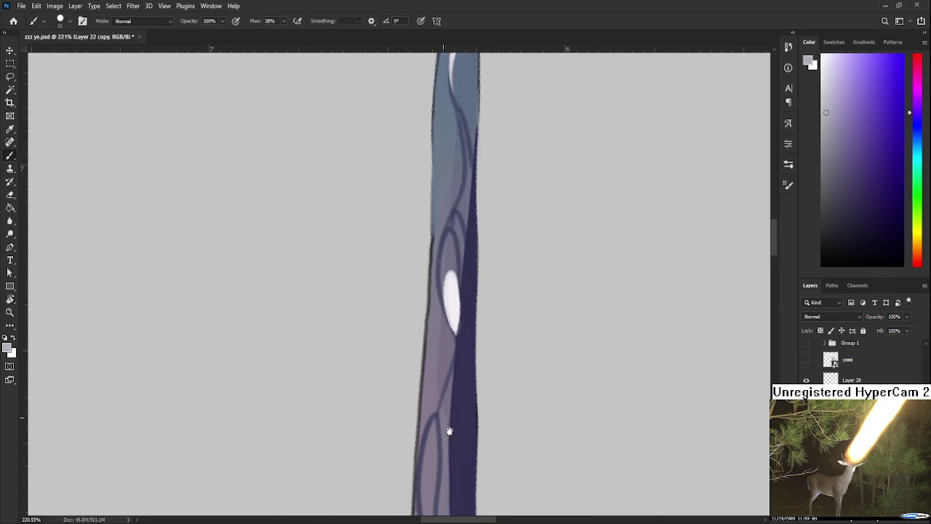
Mix a lighter blue-grey and soften the dark vine lines with it.
mouse_move(454, 320)
left_mouse_down()
mouse_move(462, 413)
mouse_move(466, 269)
left_mouse_up()
left_click(442, 400, "alt")
left_click(428, 396, "alt")
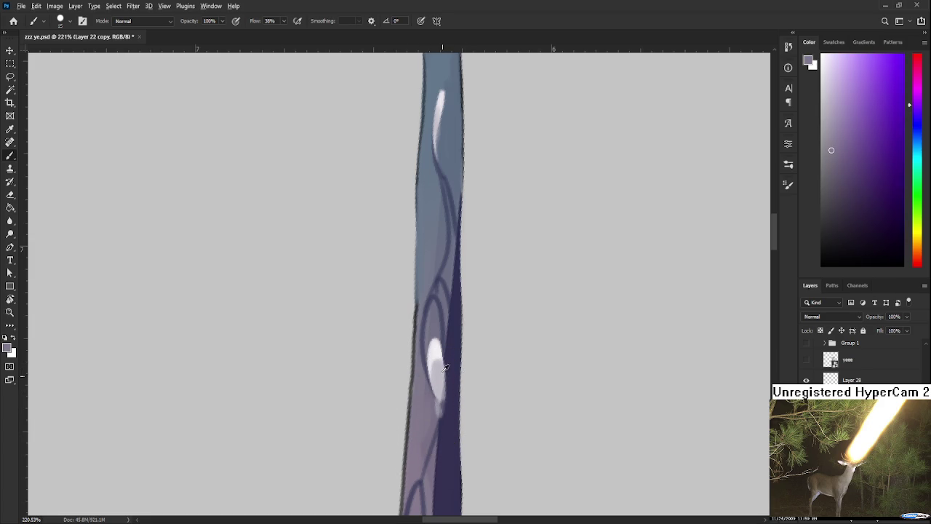
left_click(444, 366, "alt")
scroll(717, 204, "up", 1)
left_click(441, 266, "alt")
left_click_drag(839, 151, 837, 87)
left_click_drag(433, 204, 440, 313)
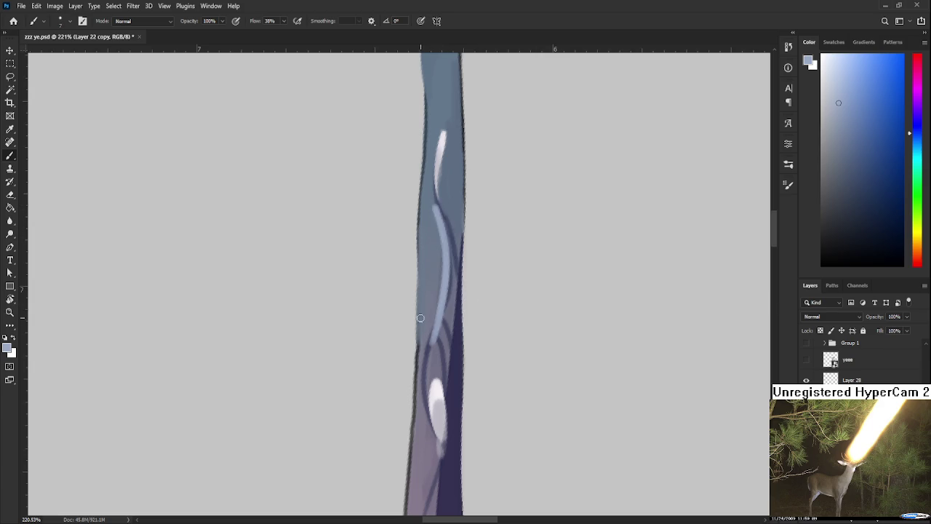
Trace light-blue highlights along the lower vines, redrawing the lowest stroke several times.
scroll(447, 254, "down", 3)
left_click_drag(447, 254, 441, 429)
scroll(440, 305, "down", 4)
scroll(441, 402, "down", 5)
left_click_drag(449, 305, 414, 378)
scroll(415, 378, "down", 3)
left_click_drag(419, 326, 427, 384)
scroll(427, 384, "down", 5)
mouse_move(416, 351)
left_mouse_down()
mouse_move(437, 383)
mouse_move(396, 429)
left_mouse_up()
scroll(436, 383, "down", 3)
key("ctrl+z")
left_click_drag(437, 368, 397, 441)
key("ctrl+z")
left_click_drag(436, 367, 395, 464)
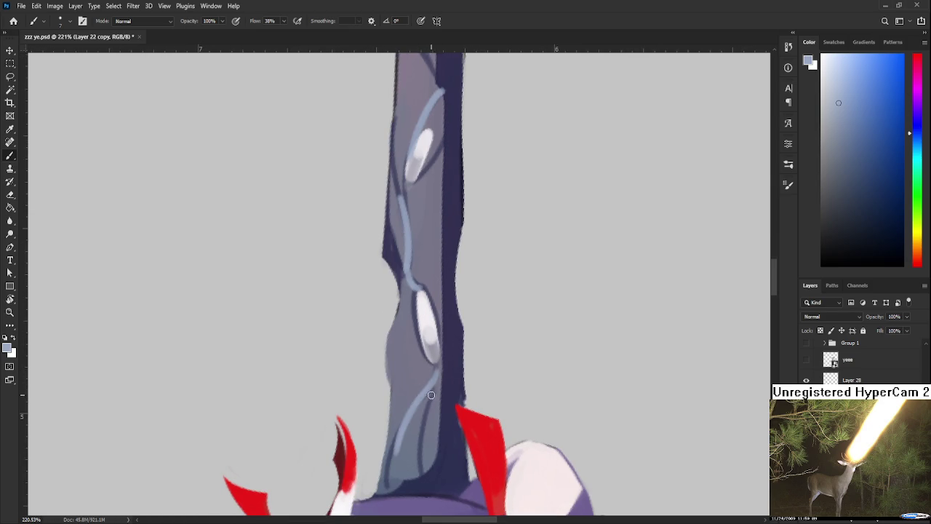
key("ctrl+z")
left_click_drag(438, 377, 419, 464)
Pick a darker blue-grey and undo the light stroke on the upper blade.
mouse_move(429, 198)
left_mouse_down()
mouse_move(447, 431)
mouse_move(441, 291)
mouse_move(437, 437)
mouse_move(469, 287)
mouse_move(451, 353)
left_mouse_up()
left_click(846, 156)
key("ctrl+z")
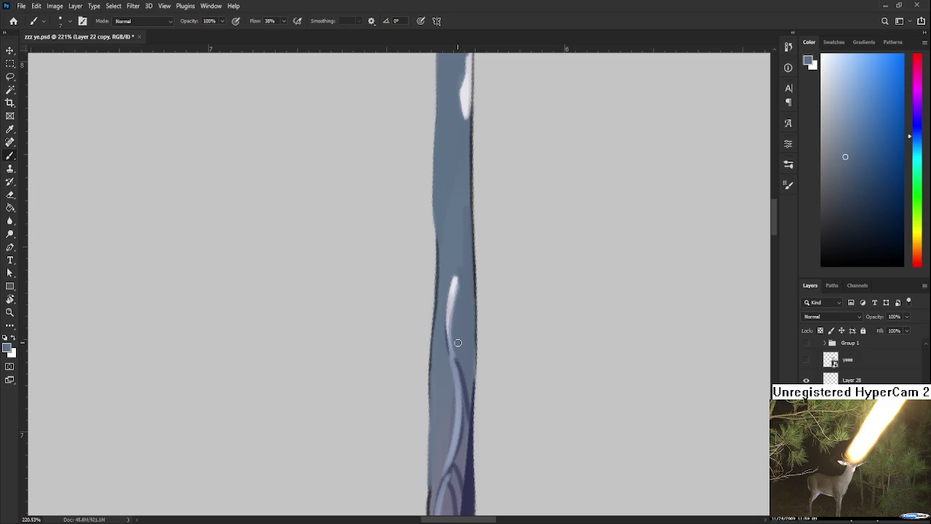
scroll(457, 342, "down", 2)
scroll(466, 327, "down", 2)
scroll(482, 310, "up", 1)
scroll(488, 285, "up", 3)
scroll(488, 285, "up", 1)
scroll(466, 316, "up", 1)
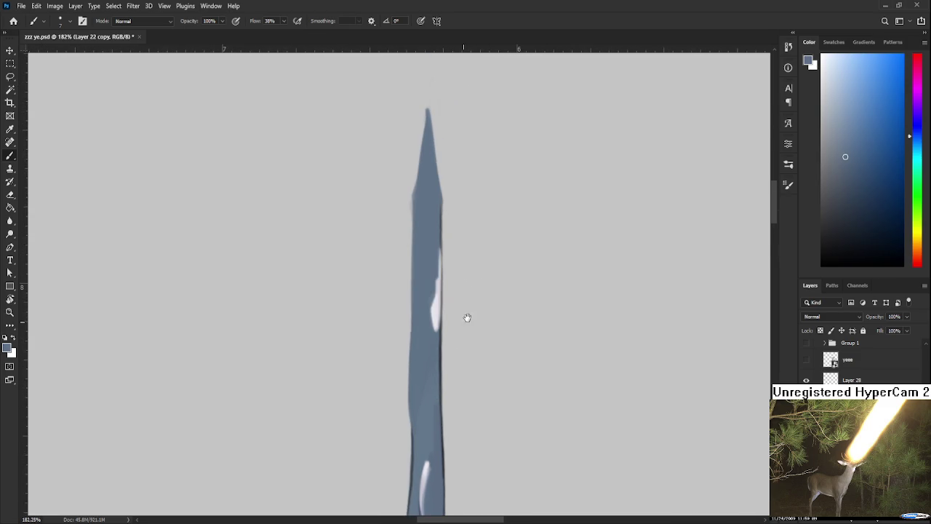
Paint a light central highlight down from the blade tip and along its left side.
left_click(436, 306, "alt")
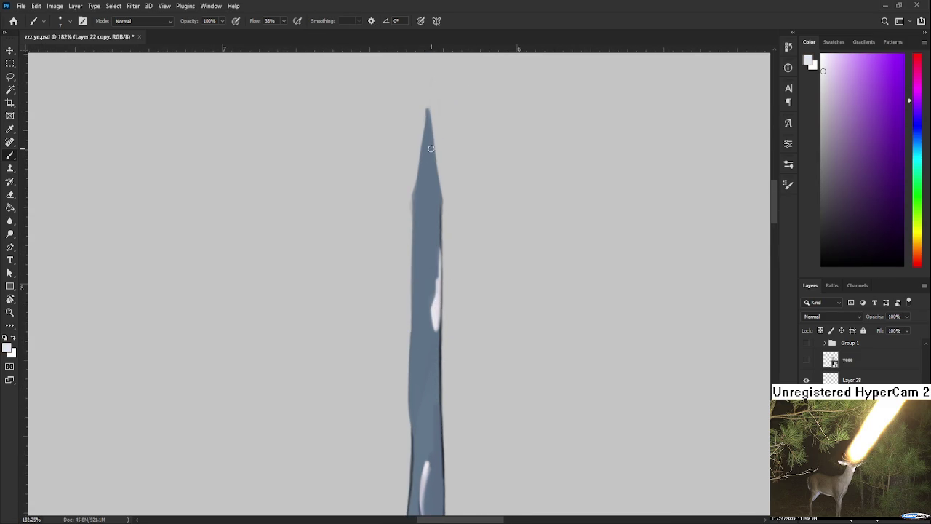
left_click_drag(428, 113, 434, 211)
key("ctrl+z")
left_click(437, 170, "alt")
scroll(432, 389, "down", 5)
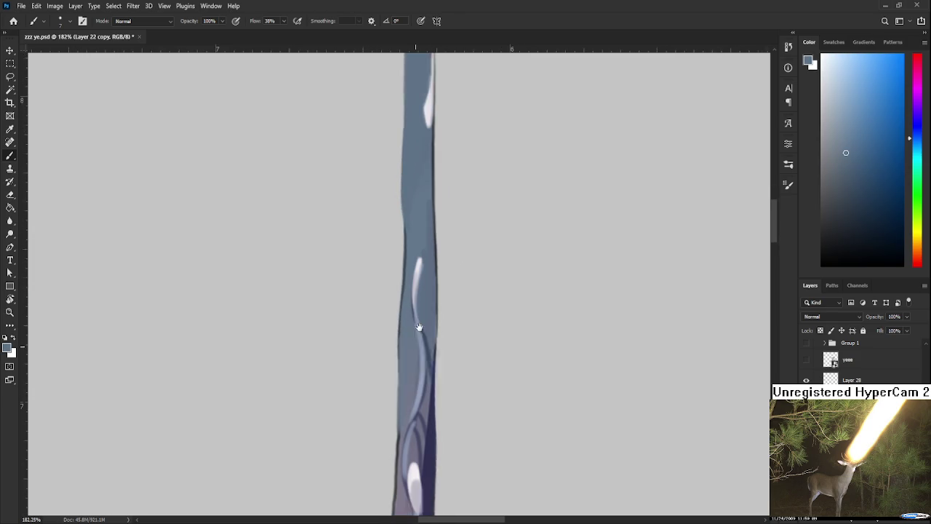
left_click(428, 316, "alt")
scroll(418, 335, "up", 5)
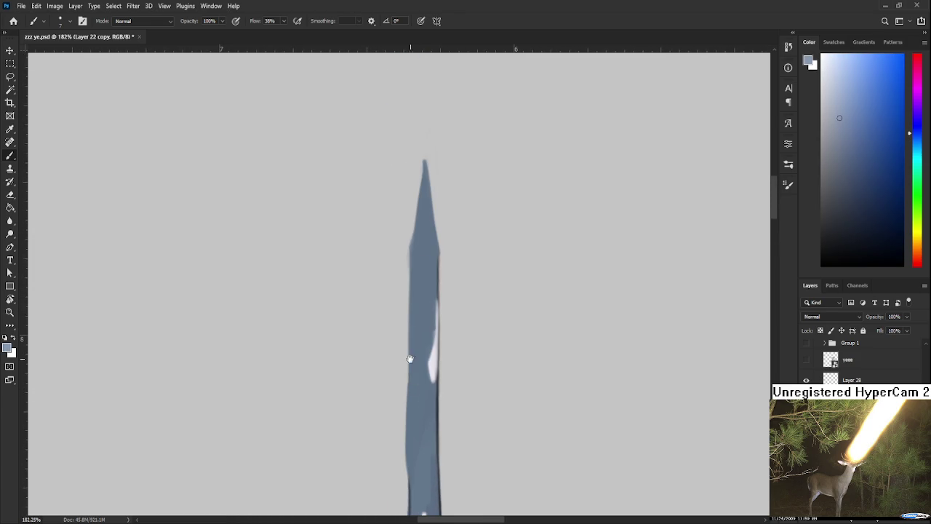
left_click_drag(425, 161, 426, 307)
key("ctrl+z")
mouse_move(425, 175)
left_mouse_down()
mouse_move(427, 308)
mouse_move(415, 262)
left_mouse_up()
mouse_move(413, 317)
left_mouse_down()
mouse_move(422, 204)
mouse_move(418, 236)
left_mouse_up()
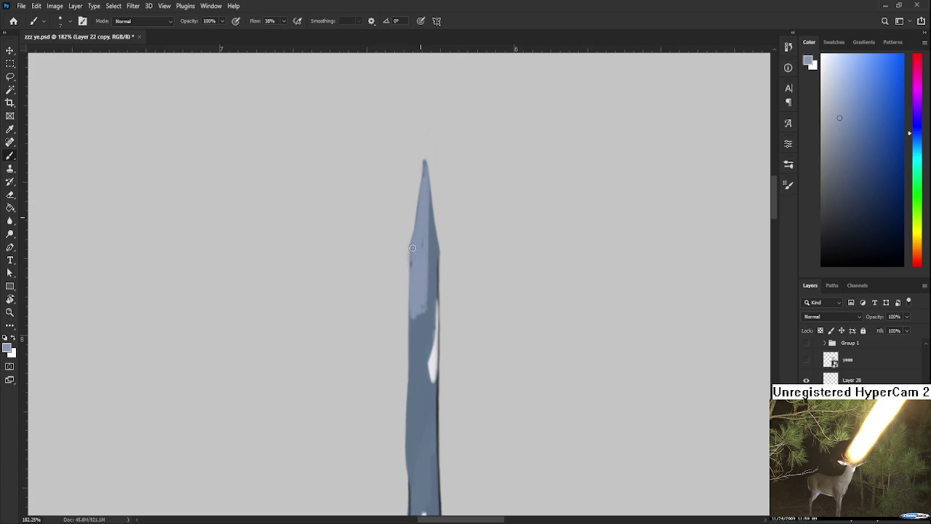
Shade the blade's left side with alternating darker and lighter blue-grey strokes.
left_click(429, 291, "alt")
mouse_move(421, 320)
left_mouse_down()
mouse_move(427, 293)
mouse_move(417, 290)
left_mouse_up()
left_click(426, 250, "alt")
mouse_move(413, 293)
left_mouse_down()
mouse_move(412, 405)
mouse_move(413, 291)
left_mouse_up()
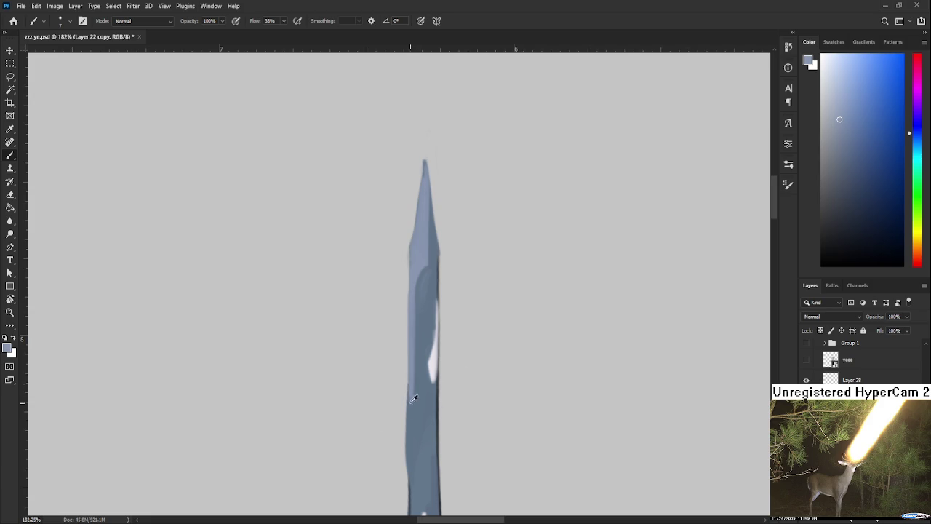
left_click(415, 342, "alt")
left_click_drag(414, 336, 413, 380)
Add darker blue-grey strokes along the blade's upper left toward the tip.
left_click(420, 249, "alt")
left_click_drag(434, 255, 435, 277)
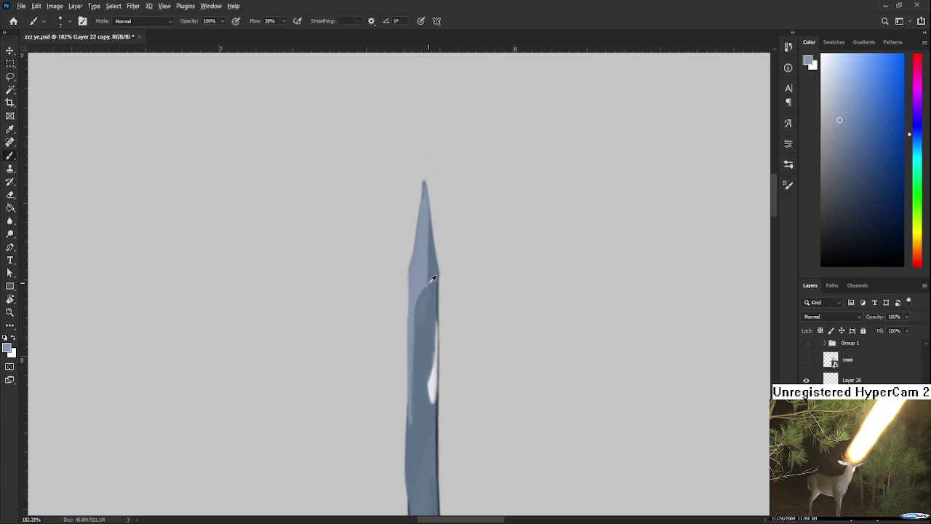
left_click(421, 284, "alt")
left_click(429, 314, "alt")
left_click_drag(420, 271, 424, 231)
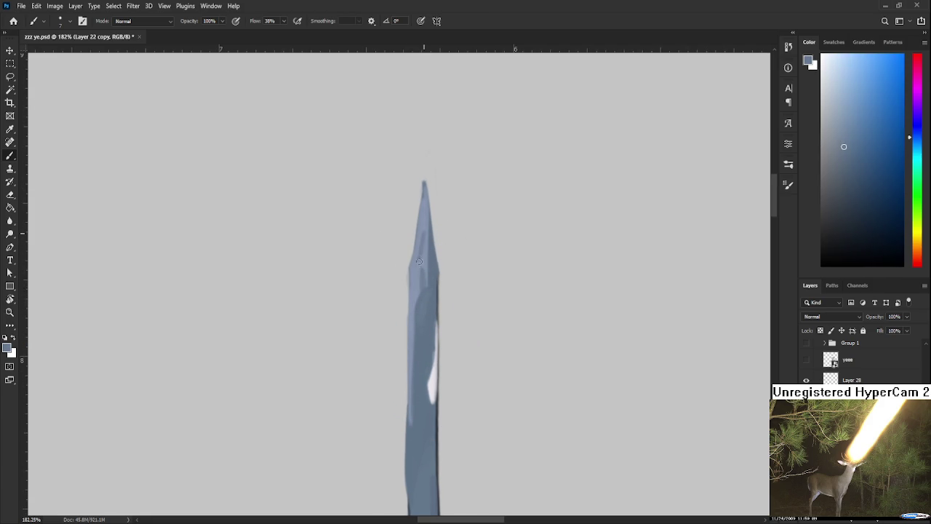
left_click(429, 283, "alt")
left_click_drag(426, 279, 423, 232)
Paint a thin, faint curved near-white highlight down the blade, redrawing it until it looks right.
left_click(427, 207, "alt")
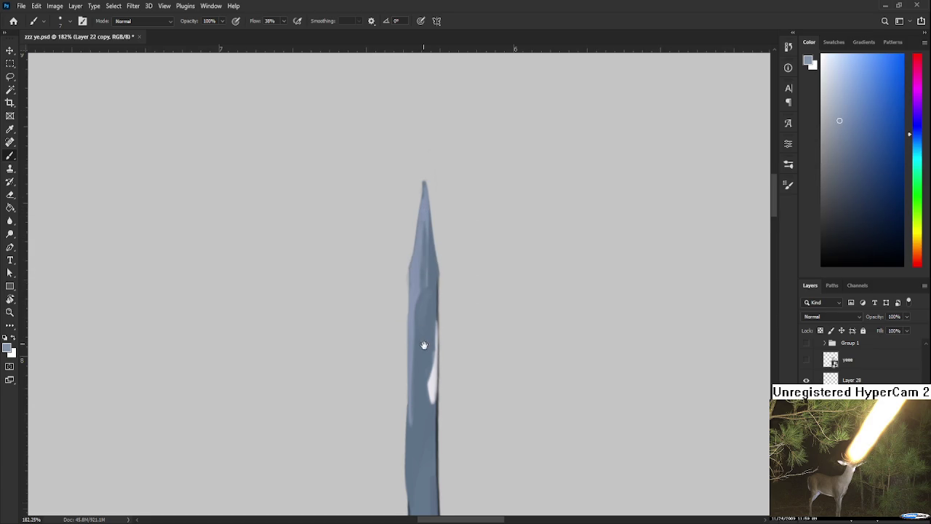
left_click_drag(424, 345, 432, 271)
left_click(439, 301, "alt")
mouse_move(438, 311)
left_mouse_down()
mouse_move(441, 234)
mouse_move(429, 367)
left_mouse_up()
key("ctrl+z")
key("ctrl+z")
left_click_drag(442, 234, 427, 364)
key("ctrl+z")
left_click_drag(444, 221, 430, 374)
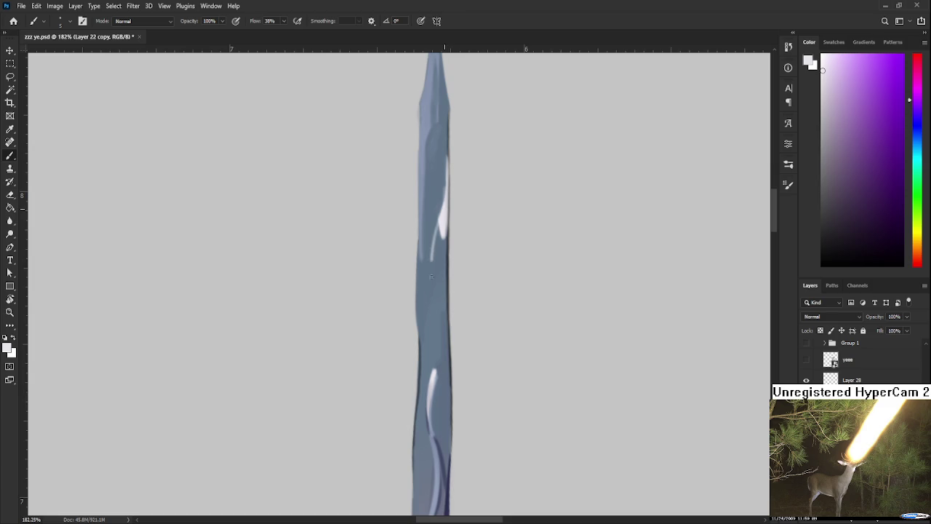
key("ctrl+z")
left_click_drag(434, 226, 428, 346)
scroll(469, 259, "down", 3)
scroll(468, 259, "down", 2)
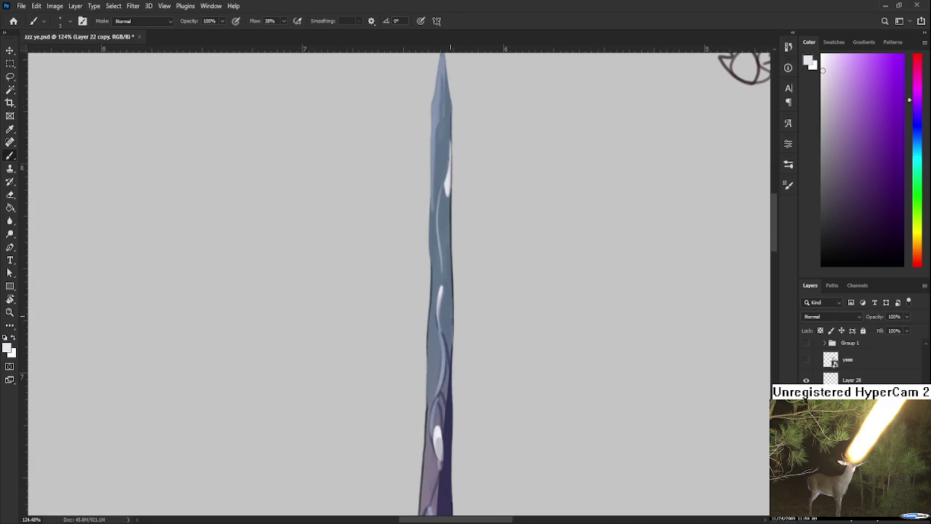
scroll(466, 269, "down", 2)
scroll(459, 291, "down", 2)
scroll(445, 325, "down", 2)
scroll(446, 325, "up", 2)
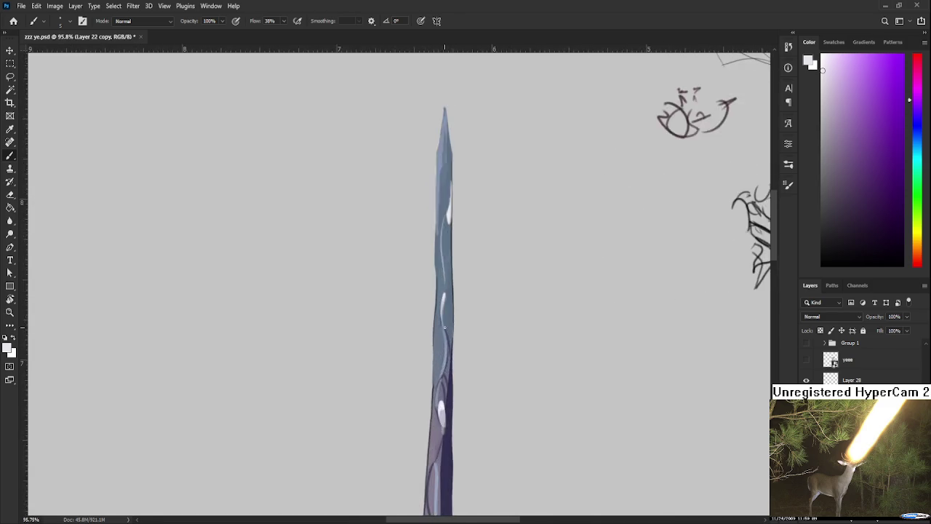
Paint faint lighter blue-grey strokes down the blade using colours sampled from it.
scroll(445, 326, "up", 2)
left_click(460, 320, "alt")
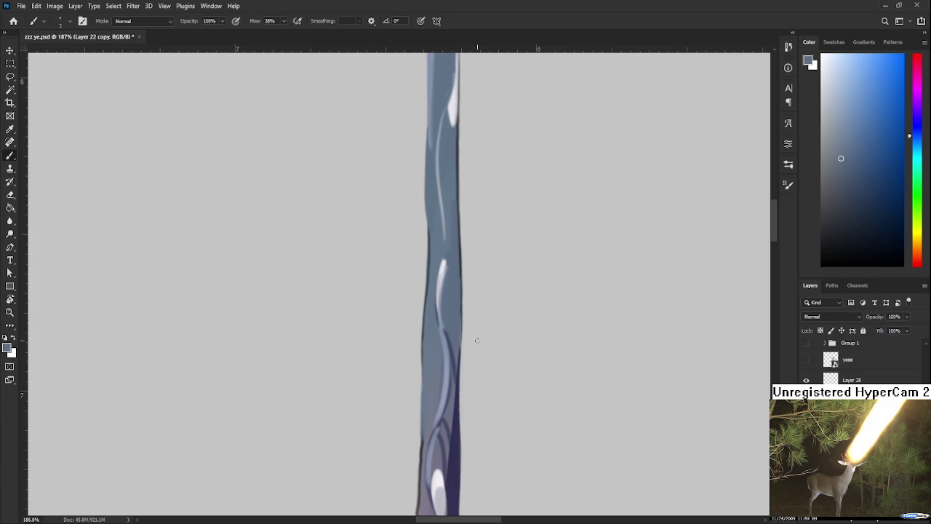
left_click(439, 334, "alt")
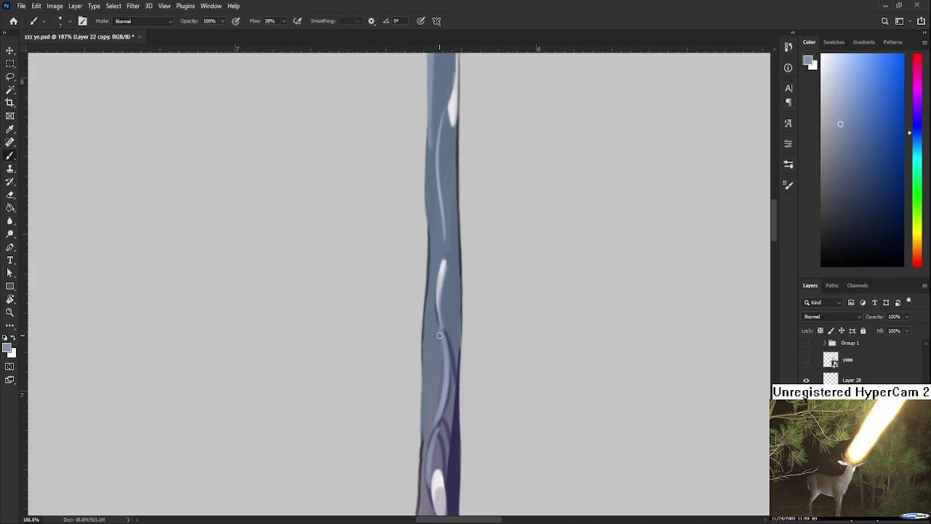
left_click(446, 349, "alt")
left_click_drag(442, 339, 439, 390)
left_click(445, 359, "alt")
left_click_drag(443, 342, 436, 382)
left_click(443, 357, "alt")
scroll(430, 339, "up", 3)
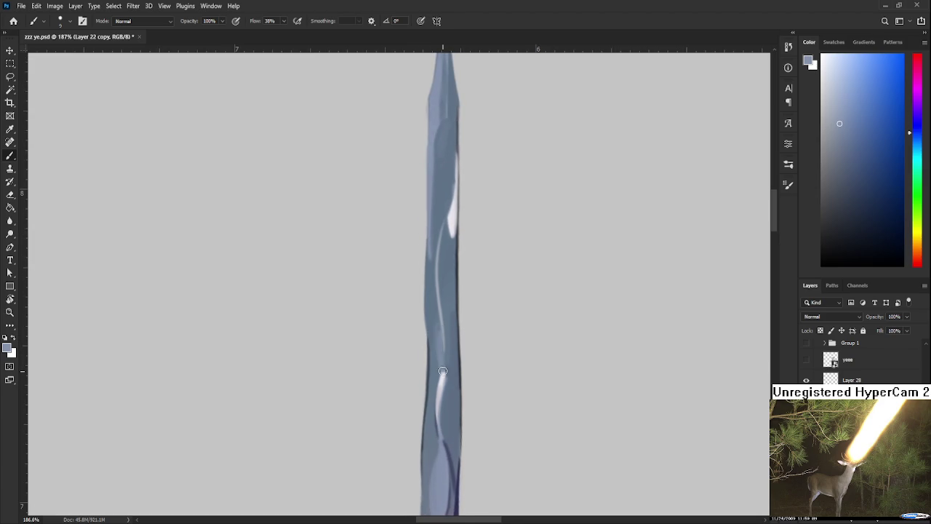
Sample lighter blade tones, then zoom out and rotate the view to see the whole figure.
key("z")
key("b")
scroll(441, 370, "up", 2)
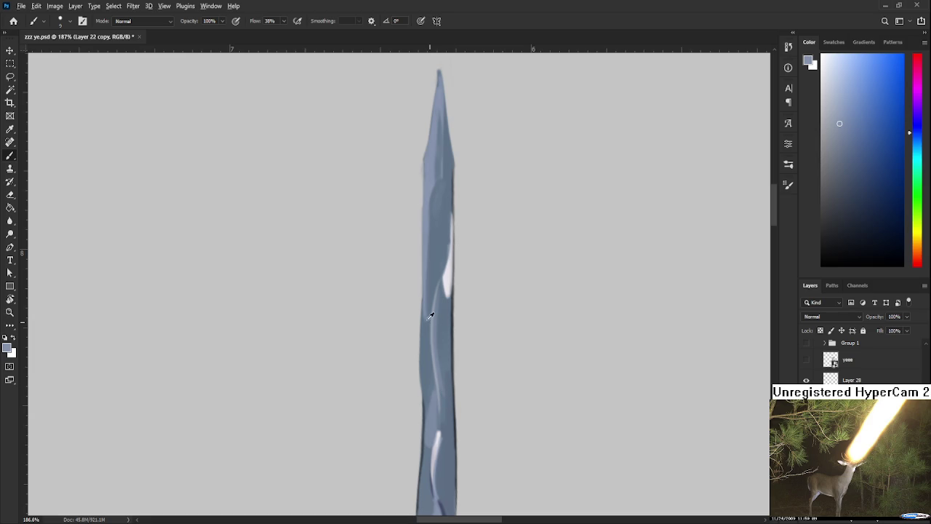
left_click(426, 322, "alt")
left_click(433, 312, "alt")
left_click(430, 216, "alt")
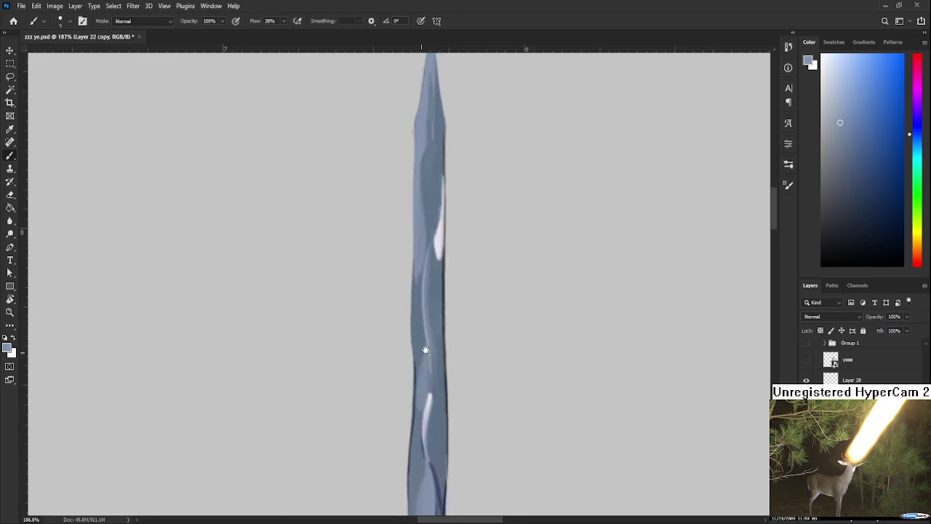
left_click_drag(431, 277, 435, 136)
scroll(443, 233, "down", 5)
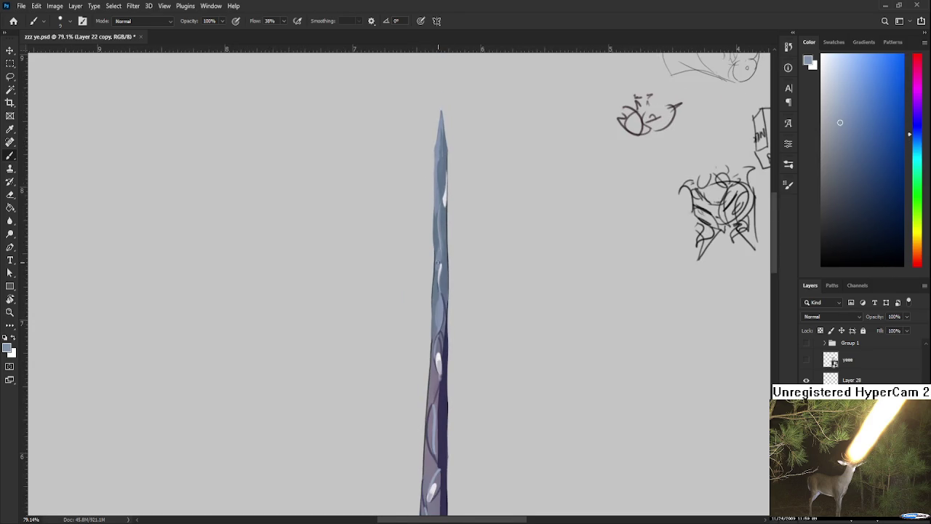
scroll(431, 182, "up", 3)
scroll(430, 182, "down", 3)
key("r")
mouse_move(456, 237)
left_mouse_down()
mouse_move(501, 256)
mouse_move(422, 278)
left_mouse_up()
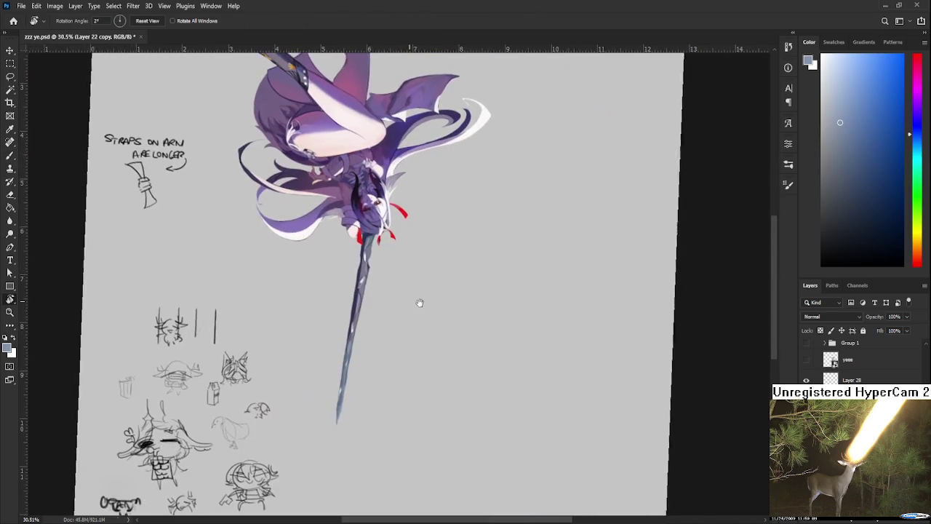
scroll(422, 278, "up", 3)
scroll(423, 278, "up", 2)
key("b")
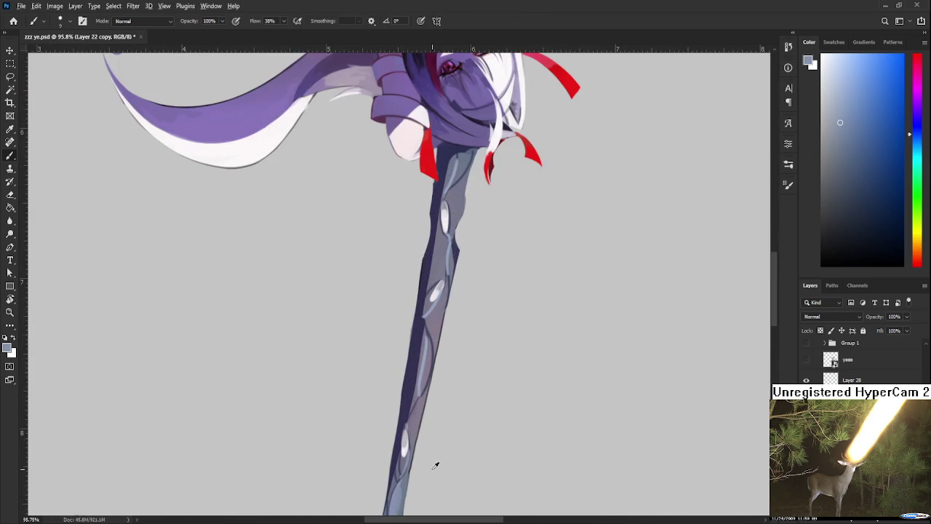
scroll(435, 338, "up", 3)
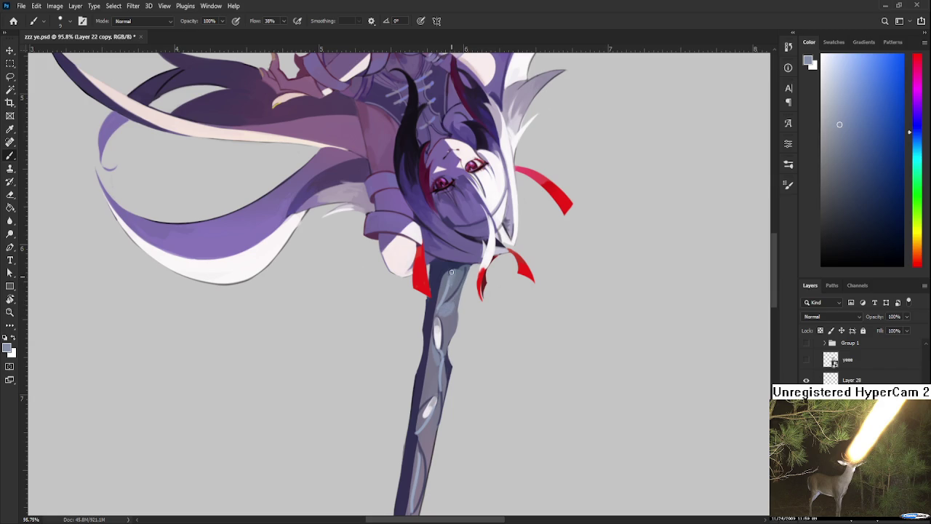
left_click_drag(449, 289, 488, 288)
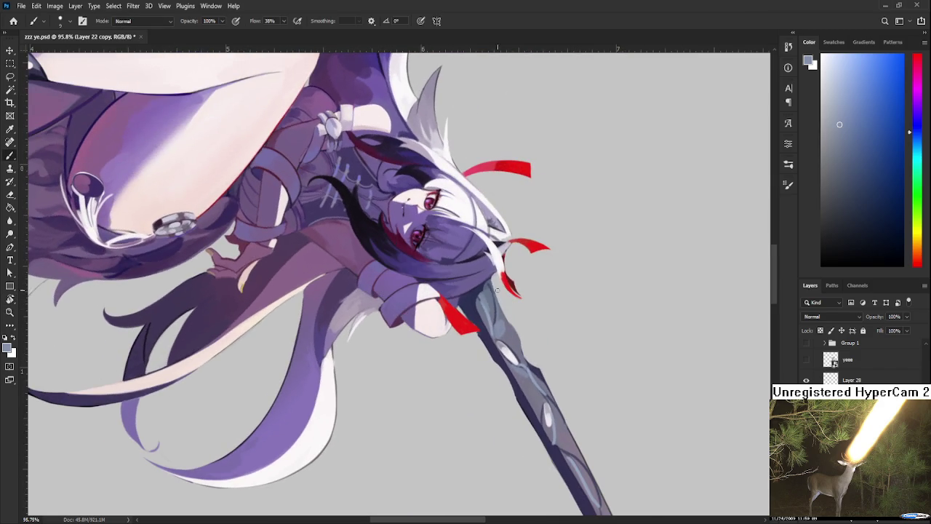
left_click(488, 293, "alt")
left_click(482, 296, "alt")
left_click(481, 295, "alt")
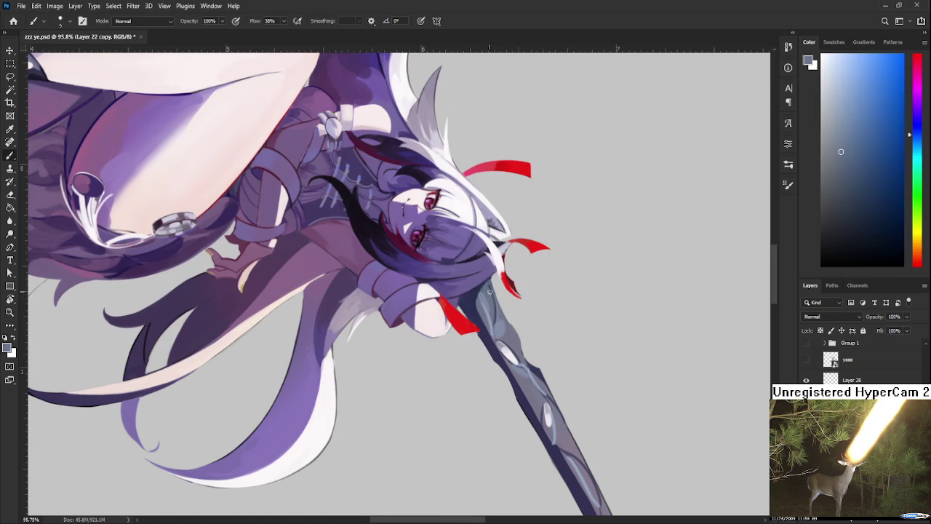
key("r")
left_click_drag(487, 288, 478, 233)
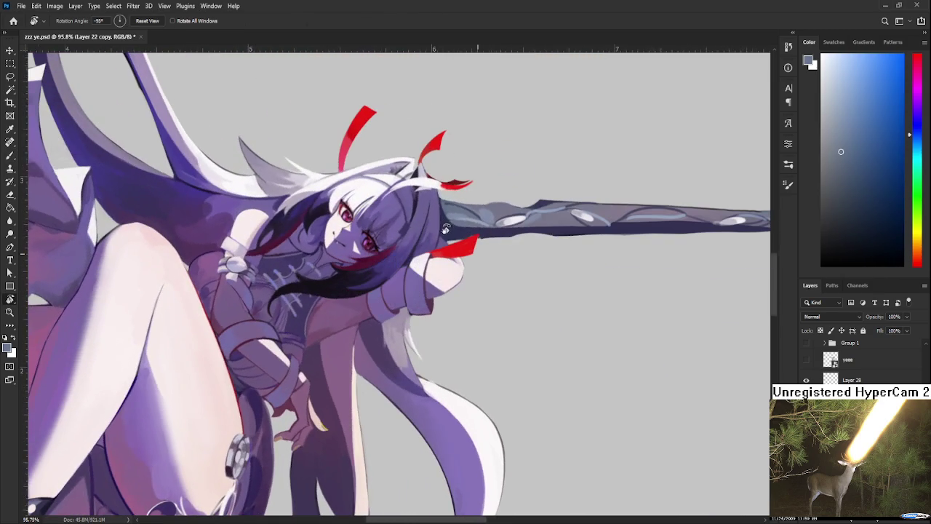
scroll(449, 175, "up", 5)
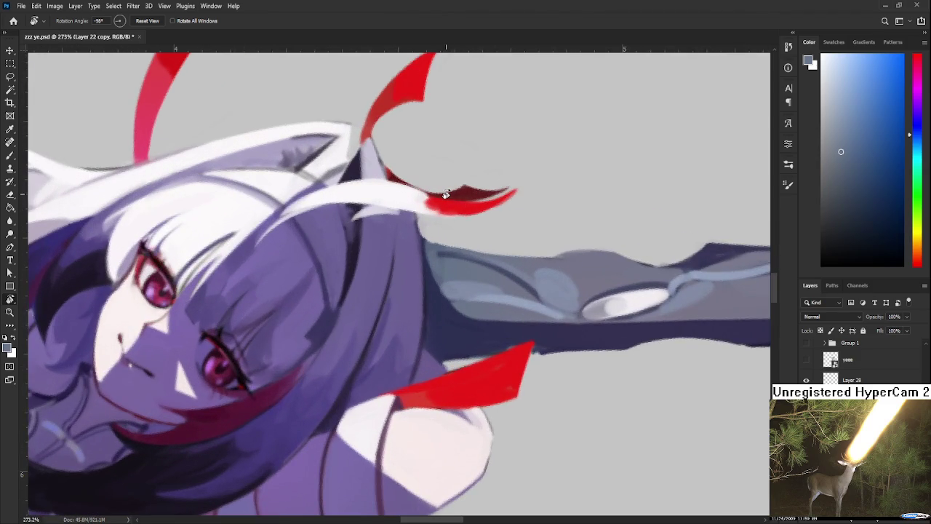
key("e")
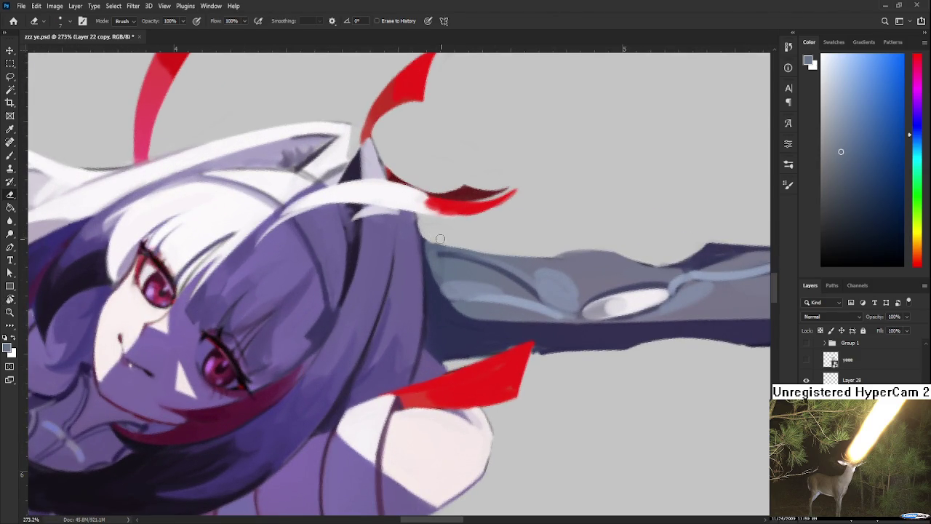
key("r")
mouse_move(432, 305)
left_mouse_down()
mouse_move(482, 301)
mouse_move(477, 291)
left_mouse_up()
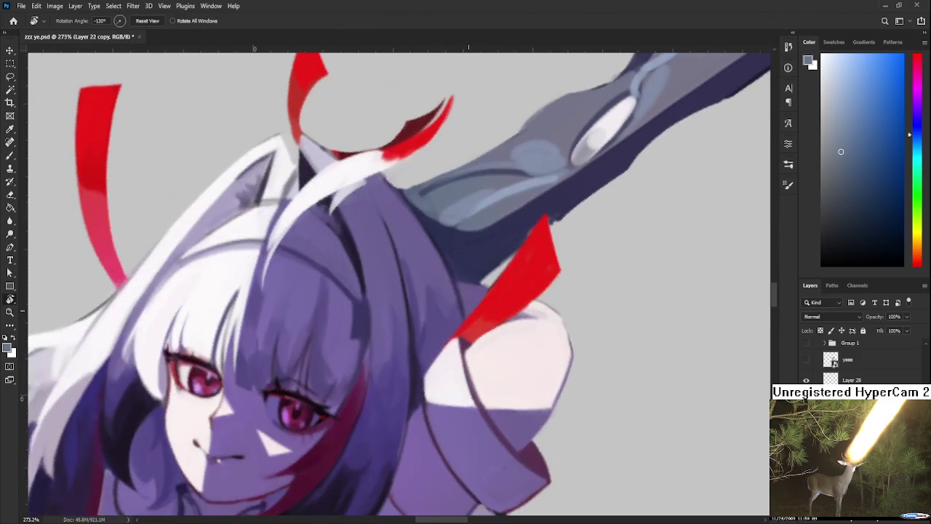
scroll(471, 306, "down", 3)
scroll(470, 306, "down", 3)
scroll(470, 306, "down", 2)
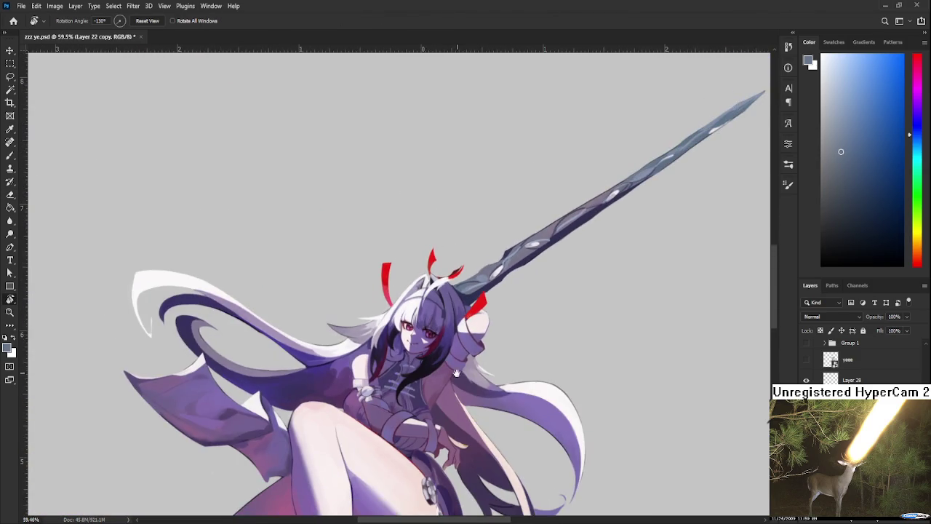
scroll(471, 307, "down", 1)
left_click_drag(426, 356, 502, 363)
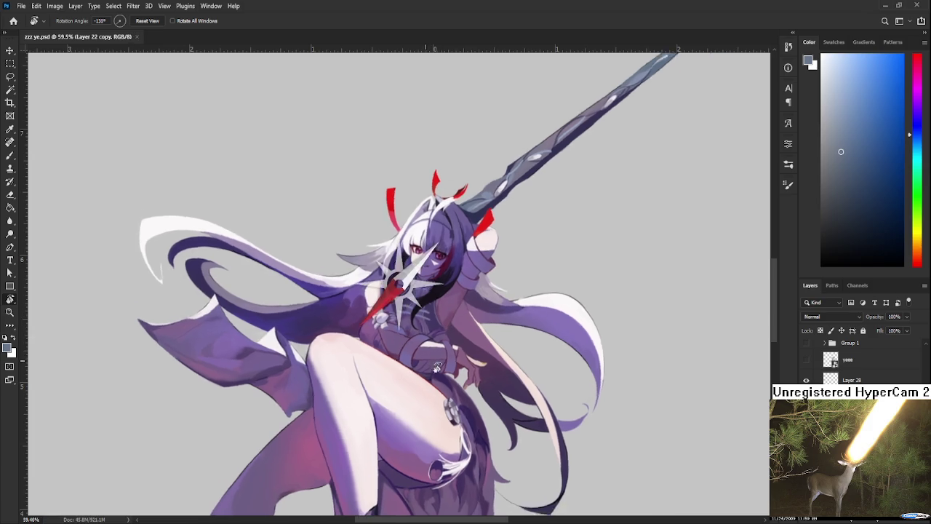
scroll(502, 363, "up", 1)
scroll(488, 368, "up", 3)
scroll(473, 370, "up", 1)
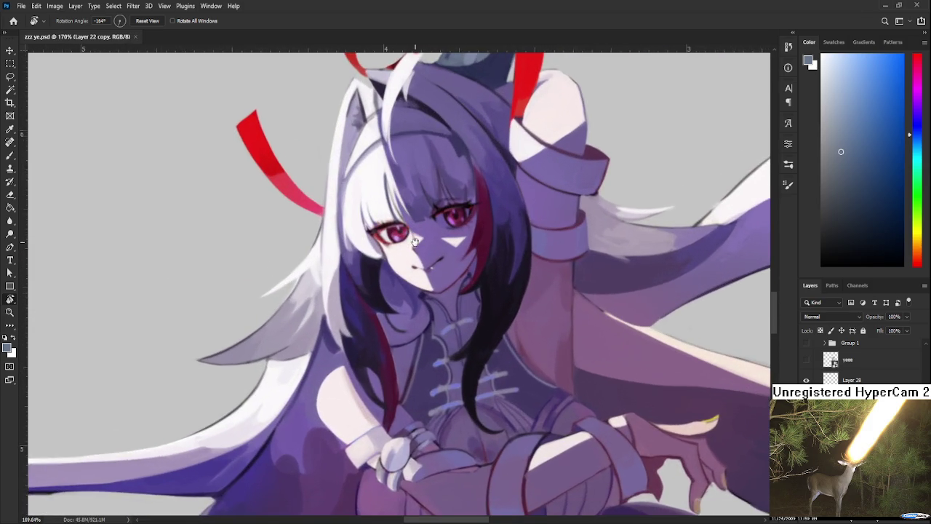
scroll(464, 372, "up", 1)
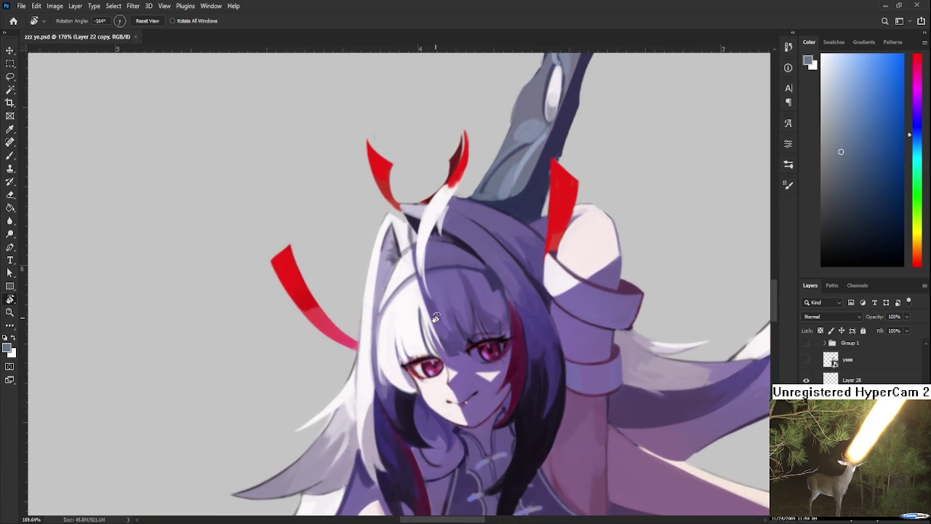
scroll(436, 318, "down", 2)
scroll(436, 328, "down", 1)
scroll(442, 349, "down", 1)
scroll(447, 375, "down", 1)
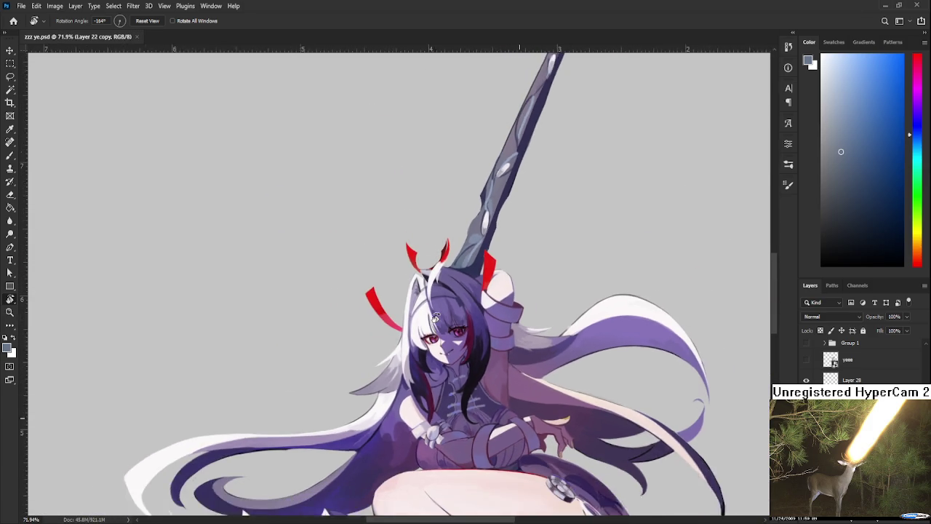
left_click_drag(452, 389, 460, 354)
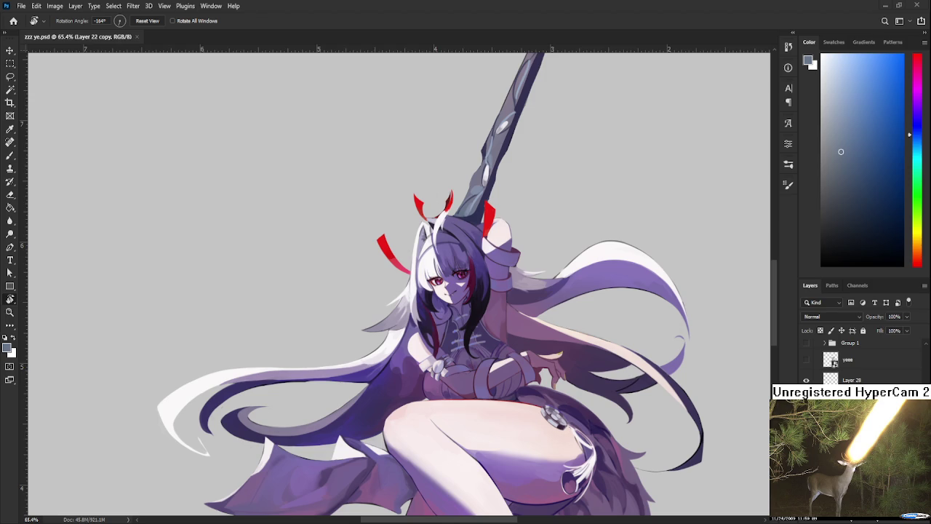
Zoom out and rotate the view to see the whole document.
scroll(423, 152, "down", 1)
scroll(423, 152, "down", 2)
scroll(439, 208, "up", 3)
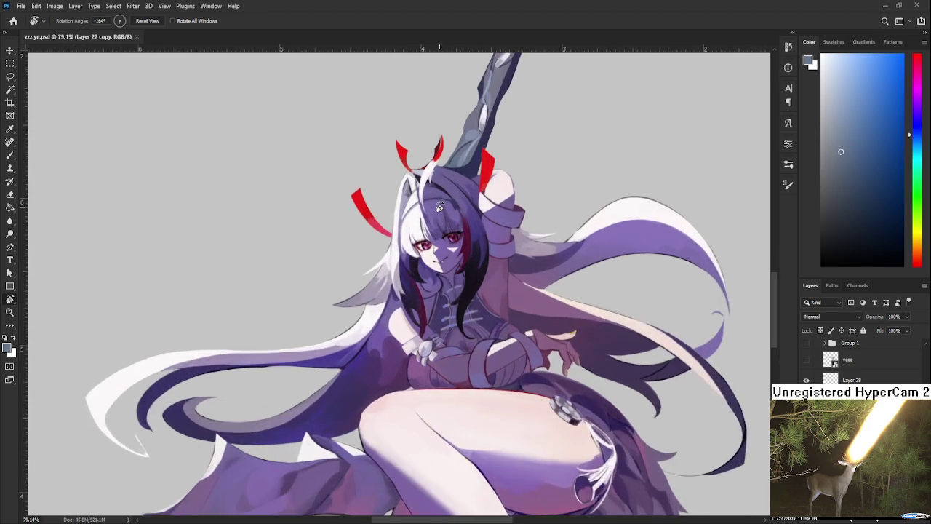
scroll(439, 208, "up", 3)
scroll(440, 218, "down", 1)
scroll(440, 218, "down", 1)
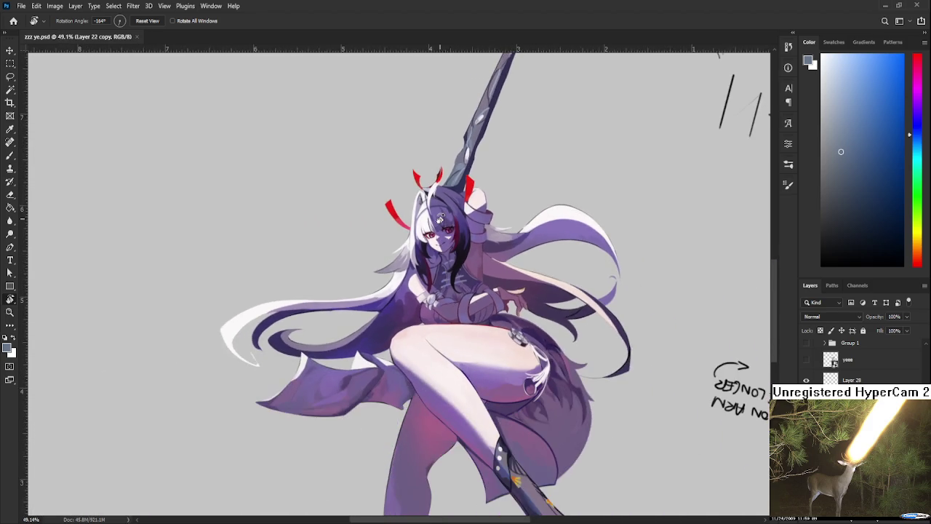
scroll(439, 219, "up", 1)
scroll(440, 218, "up", 1)
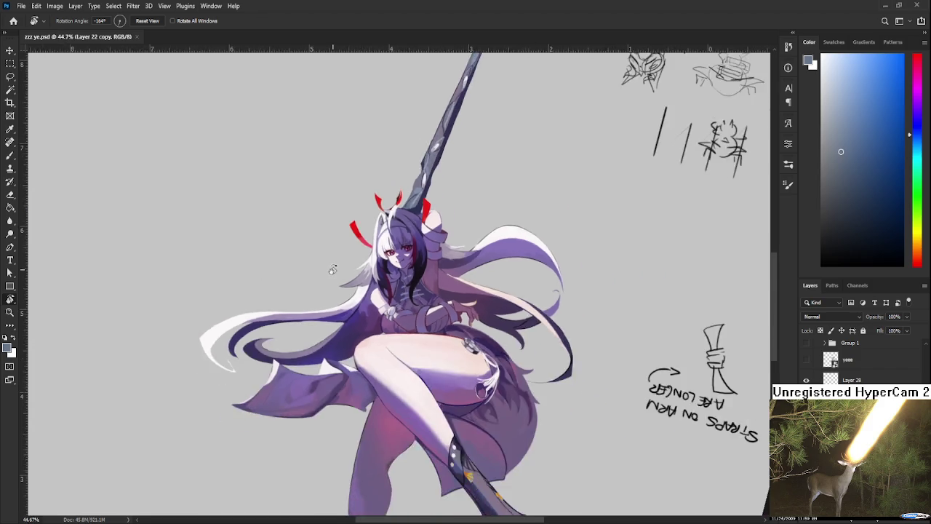
scroll(332, 266, "down", 6)
mouse_move(449, 269)
left_mouse_down()
mouse_move(458, 313)
mouse_move(414, 200)
left_mouse_up()
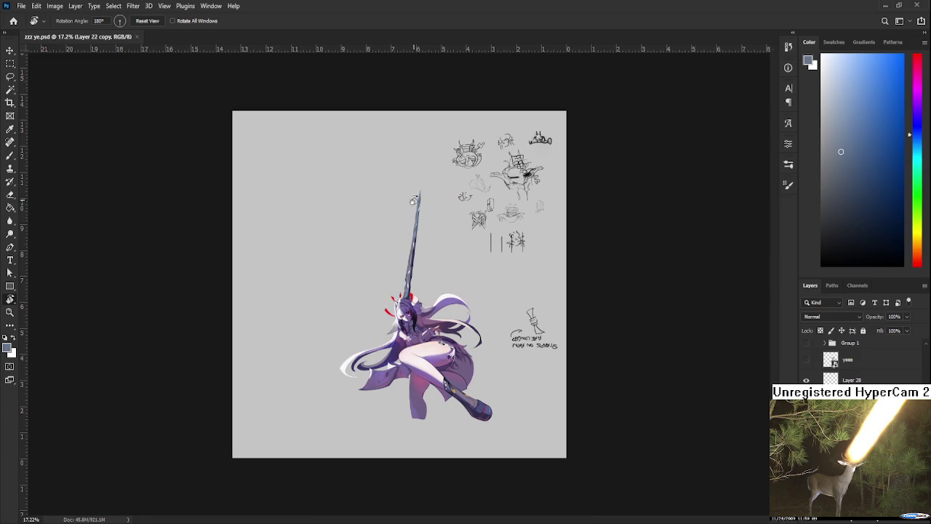
Undo the last skirt and legs edit after comparing it with redo, then zoom back in.
key("ctrl+z")
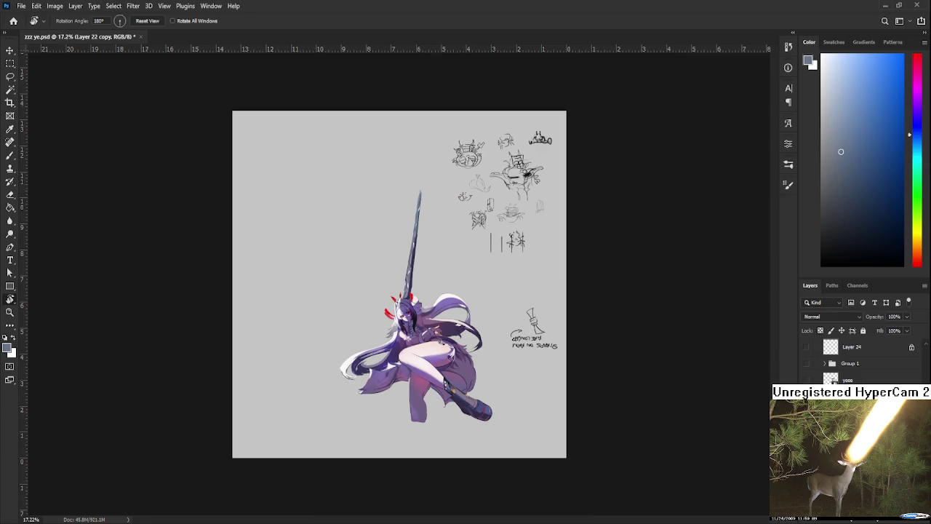
key("ctrl+shift+z")
key("ctrl+z")
scroll(464, 412, "up", 2)
scroll(452, 407, "up", 3)
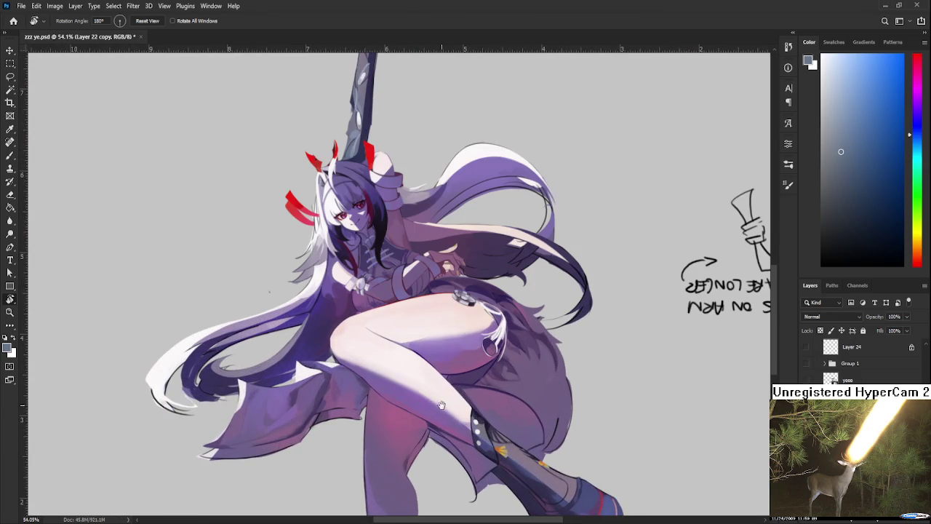
scroll(441, 405, "down", 2)
scroll(477, 333, "down", 1)
scroll(489, 345, "down", 1)
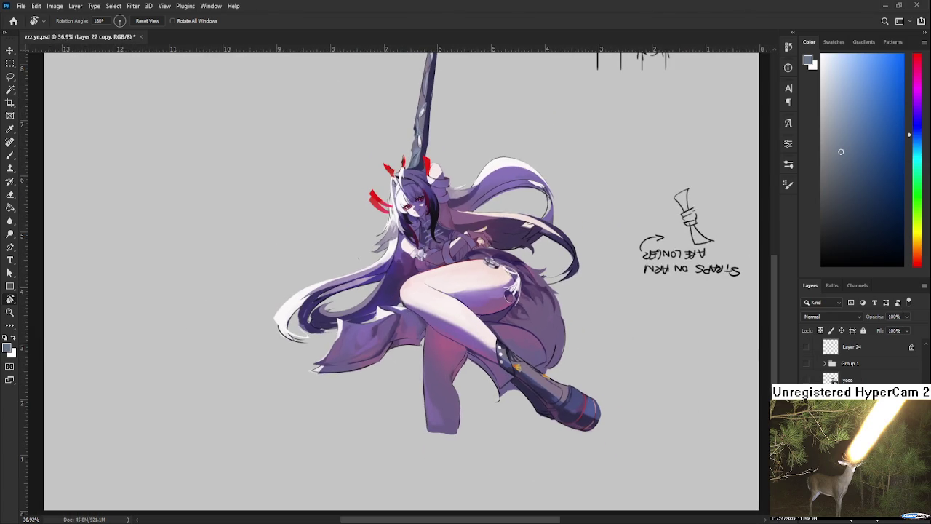
Toggle the boot and hair edit with undo and redo to compare the result.
key("ctrl+shift+z")
key("ctrl+z")
key("ctrl+z")
key("ctrl+shift+z")
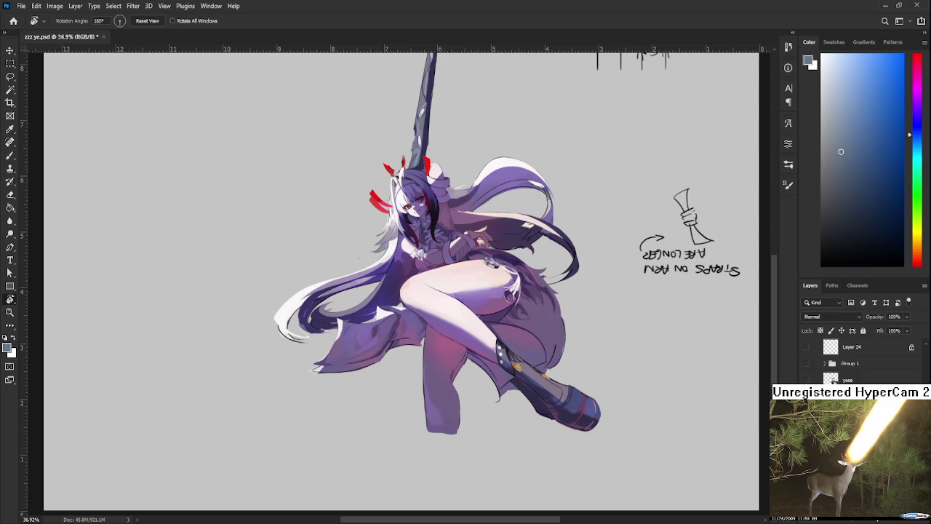
Nudge the purple-haired girl a few pixels down with Free Transform and commit.
key("ctrl+t")
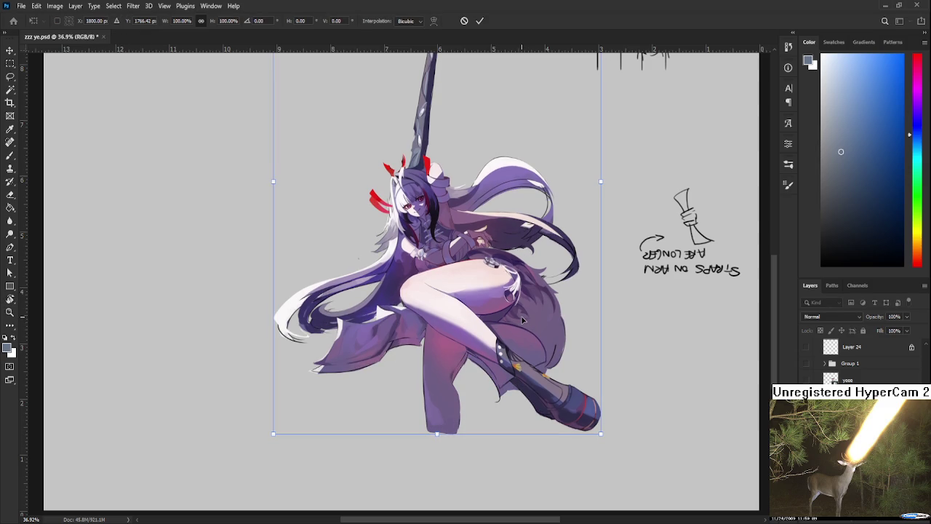
key("shift+Down")
key("shift+Down")
key("Up")
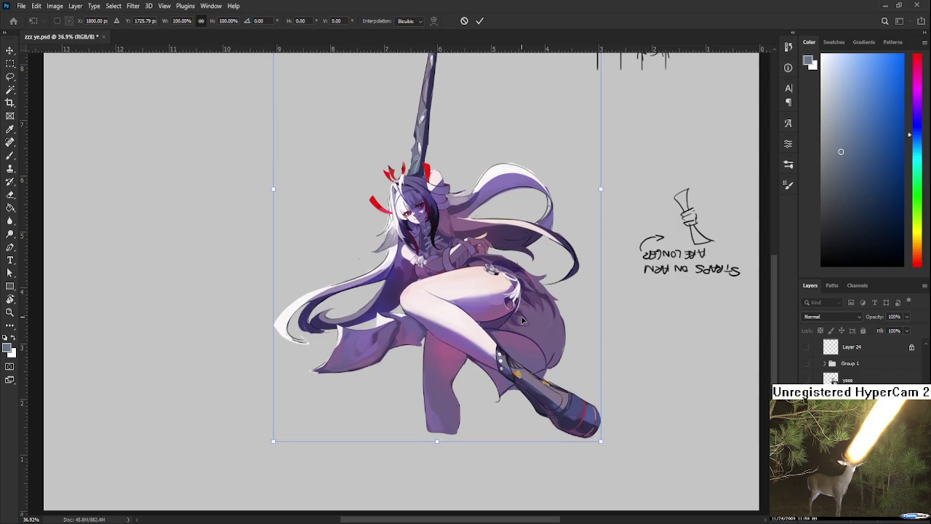
key("Down")
key("Down")
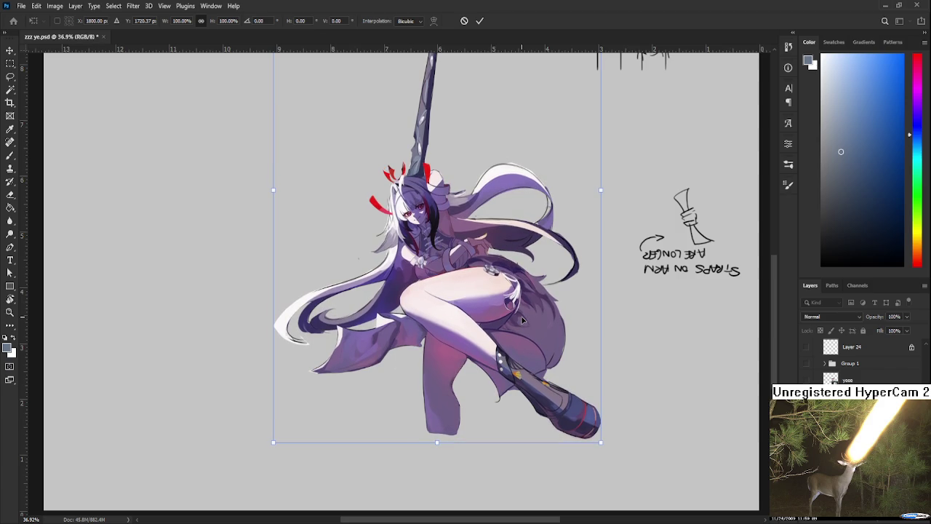
key("Return")
Toggle the rendered colours against the sketch, then show the red-clad girl on Layer 13 copy.
key("r")
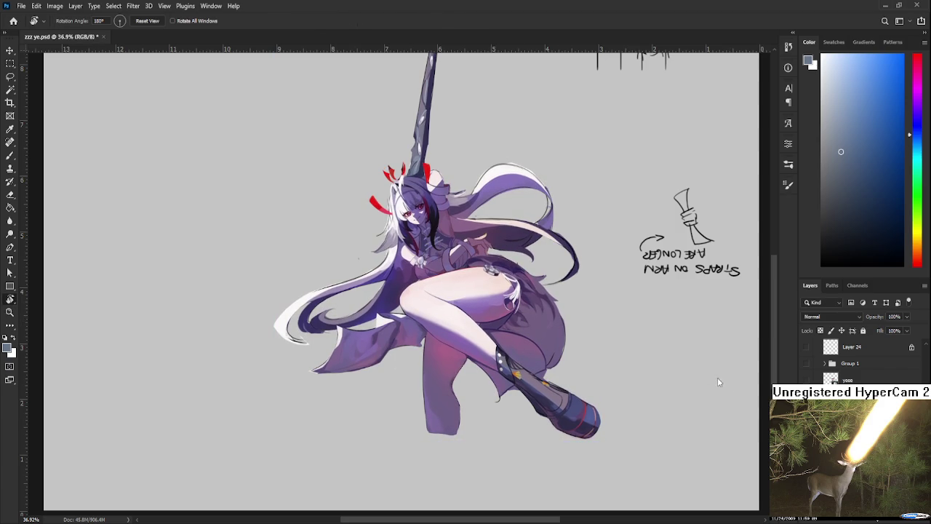
key("ctrl+comma")
key("ctrl+comma")
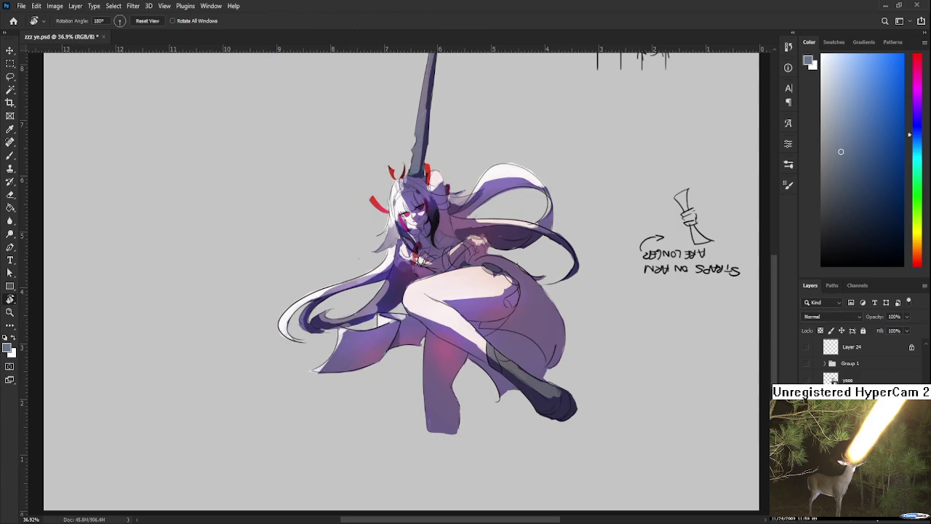
key("ctrl+comma")
key("ctrl+comma")
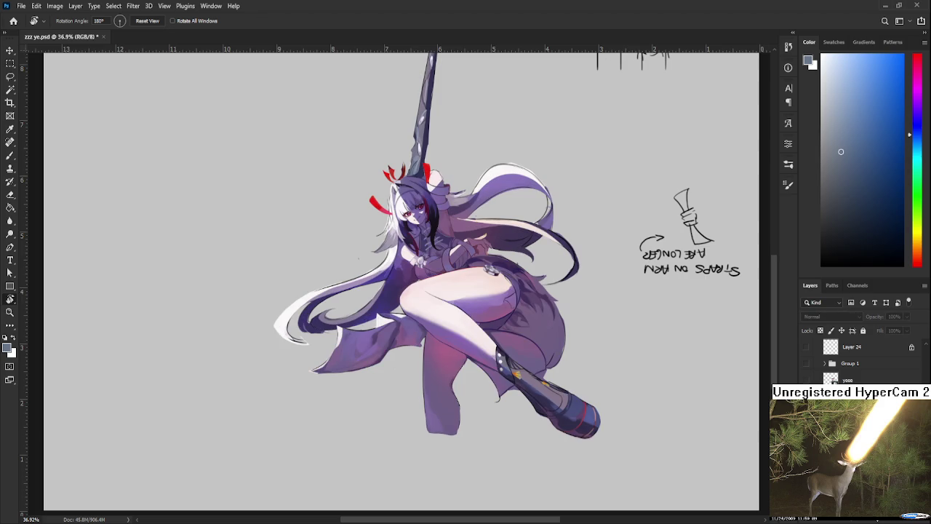
key("ctrl+comma")
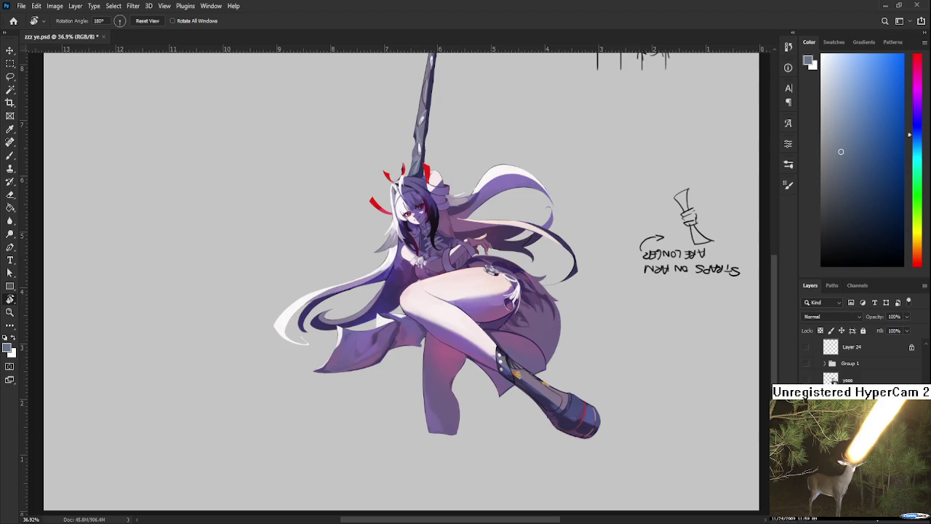
scroll(858, 364, "down", 3)
left_click(806, 367)
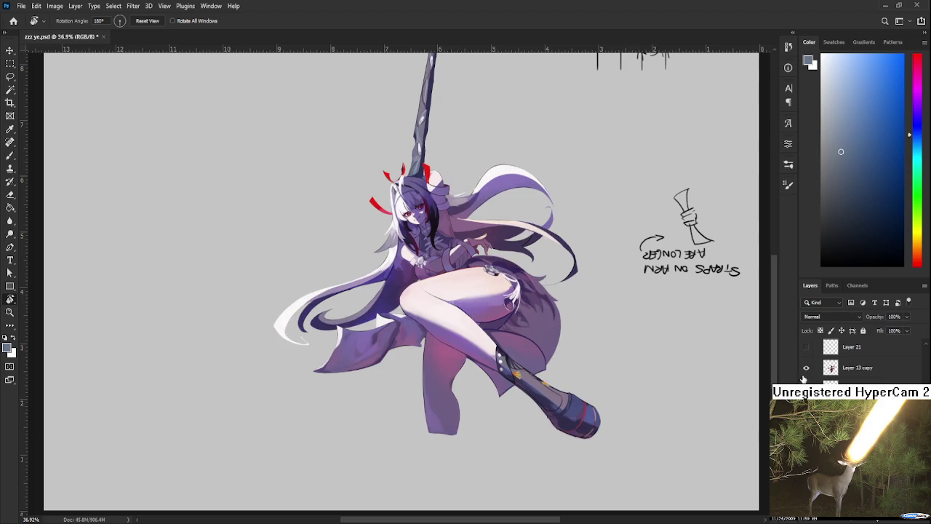
Rotate the canvas view nearly upright and zoom to frame both girls.
scroll(478, 278, "down", 2, "alt")
left_click_drag(475, 268, 478, 278)
left_click_drag(468, 310, 371, 339)
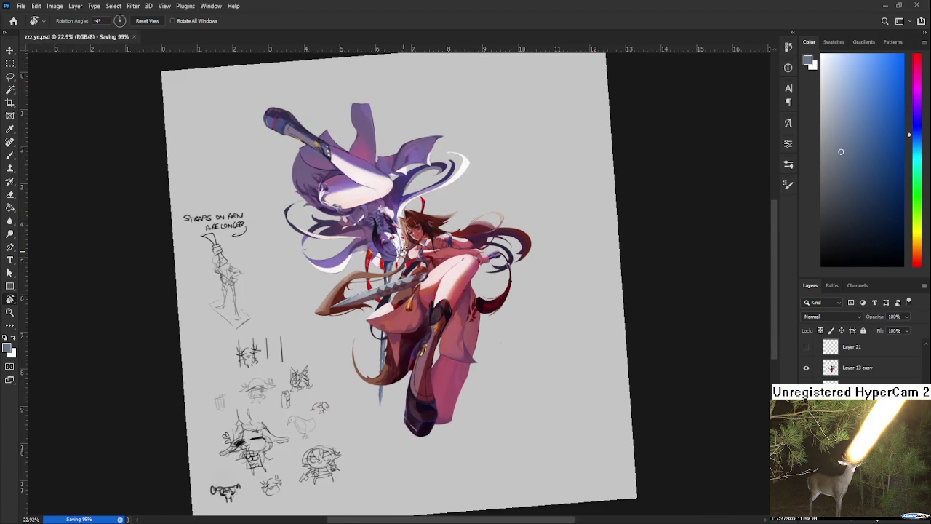
scroll(438, 295, "up", 5)
scroll(438, 294, "down", 2)
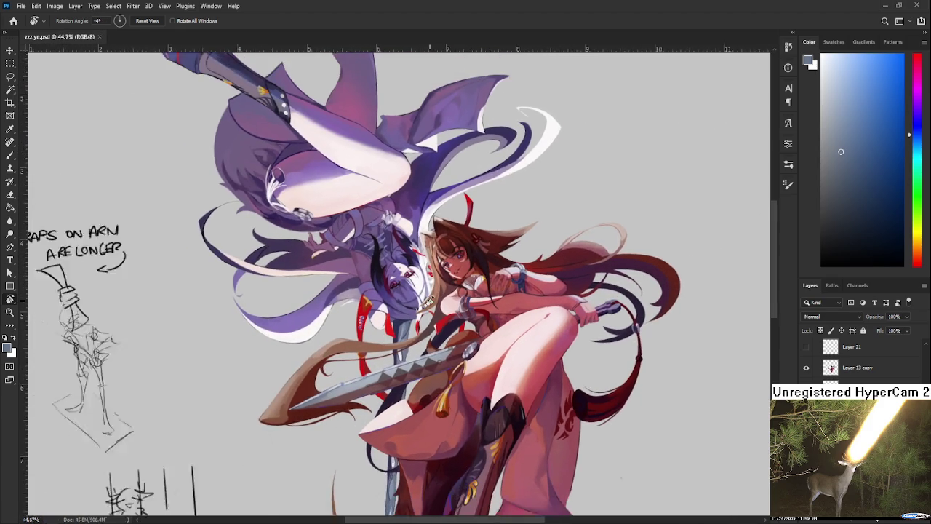
scroll(437, 294, "down", 1)
scroll(433, 294, "down", 2)
scroll(429, 294, "up", 2)
scroll(429, 295, "up", 2)
scroll(429, 294, "down", 1)
scroll(429, 295, "up", 2)
Tilt the view slightly further and adjust the zoom on the two characters.
mouse_move(430, 295)
left_mouse_down()
mouse_move(390, 372)
mouse_move(389, 359)
left_mouse_up()
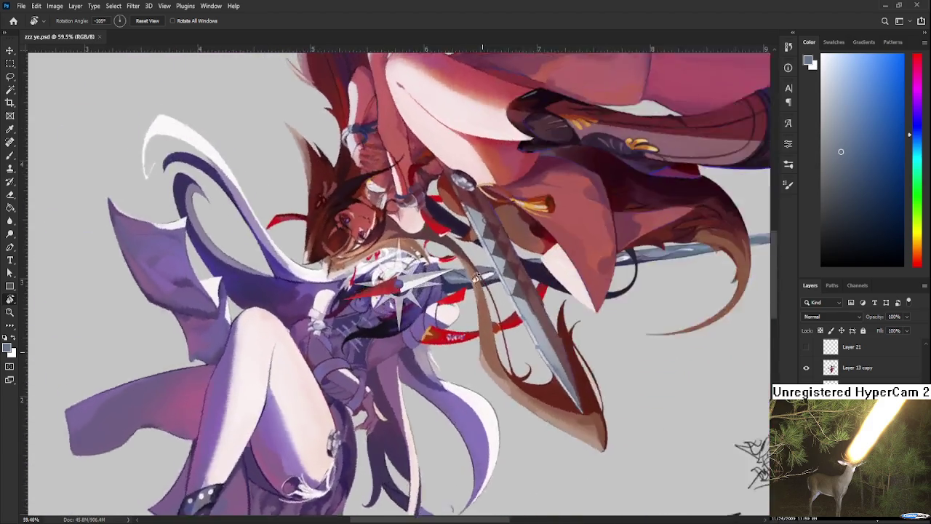
scroll(389, 359, "up", 4)
scroll(389, 359, "up", 1)
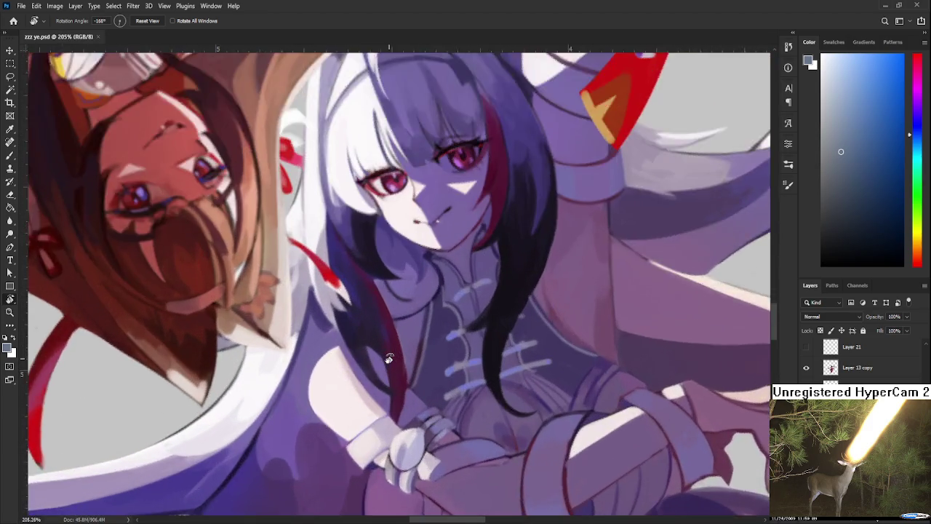
scroll(392, 355, "up", 2)
scroll(395, 353, "down", 2)
scroll(422, 380, "up", 1)
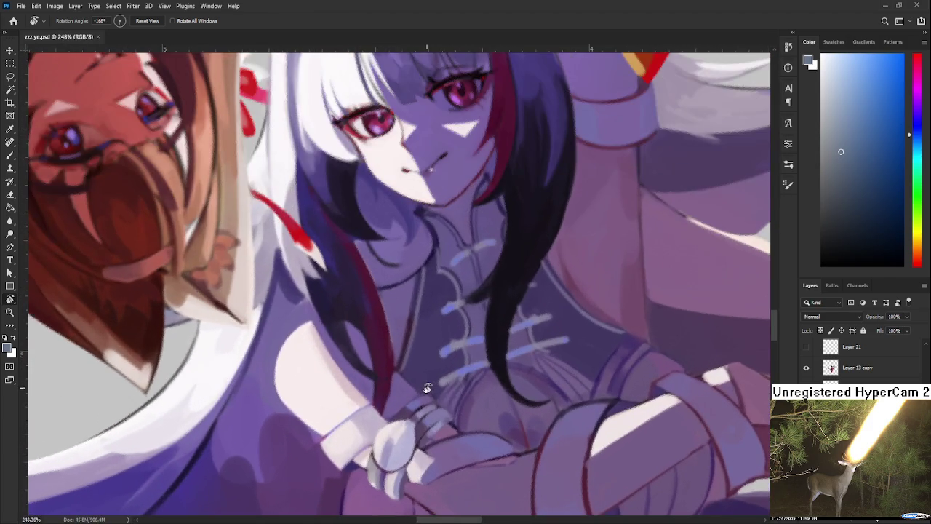
scroll(428, 379, "down", 2)
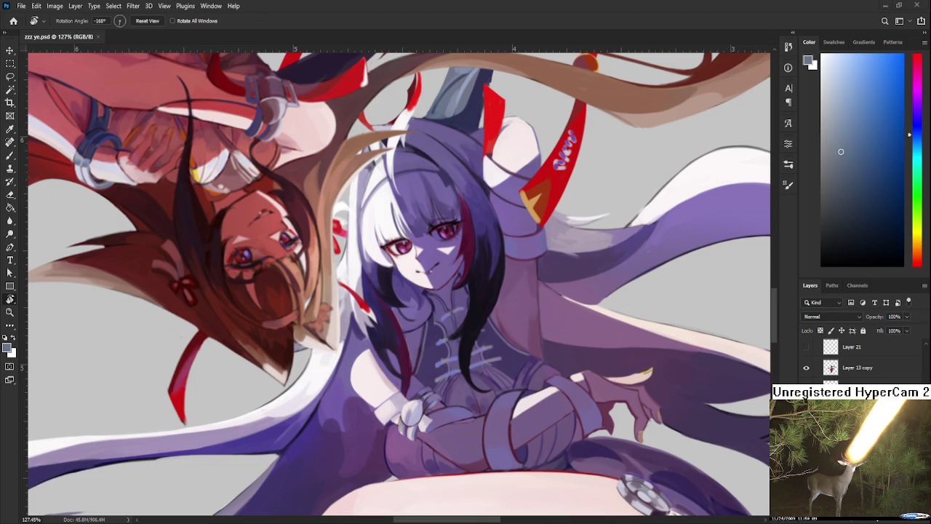
scroll(494, 374, "down", 2)
scroll(494, 372, "down", 2)
scroll(493, 373, "down", 2)
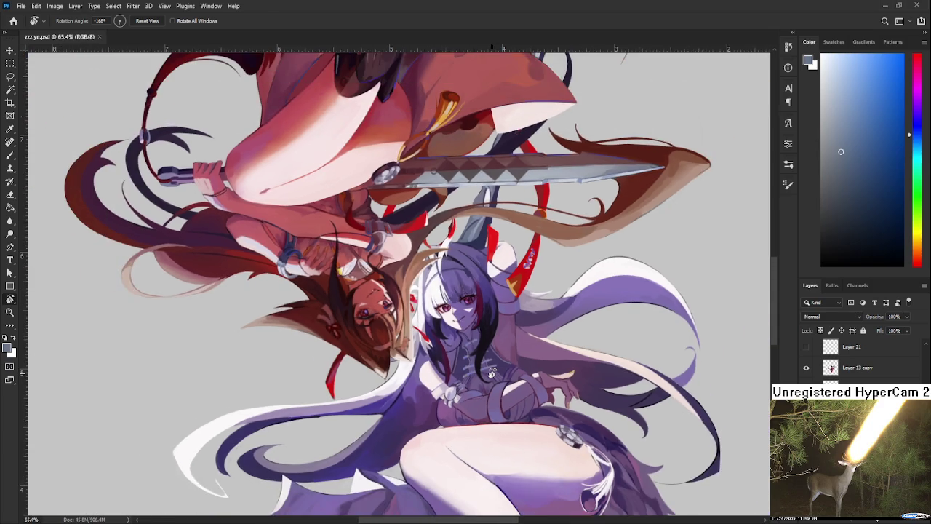
scroll(493, 371, "down", 2)
scroll(493, 371, "down", 1)
scroll(494, 378, "up", 2)
scroll(500, 393, "up", 3)
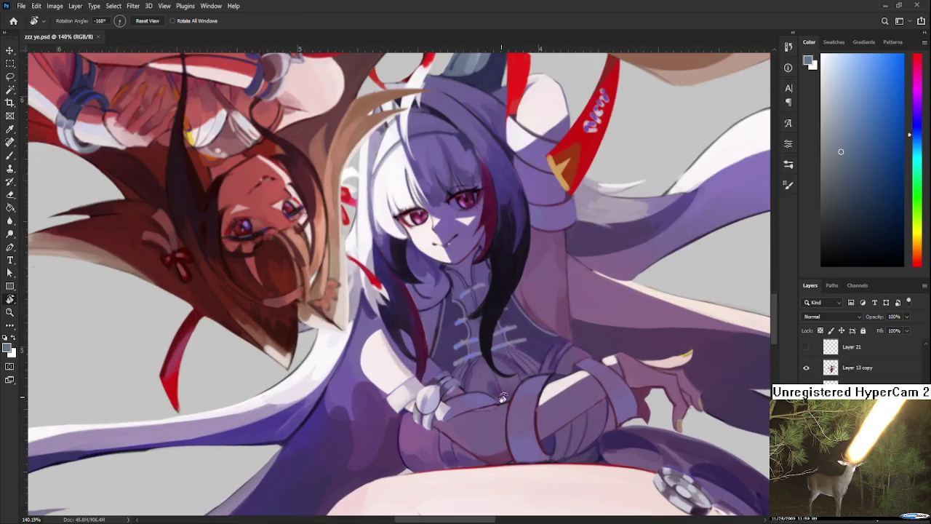
On a new layer, sample a dark red and paint thin strands across the chest.
key("ctrl+shift+alt+n")
key("b")
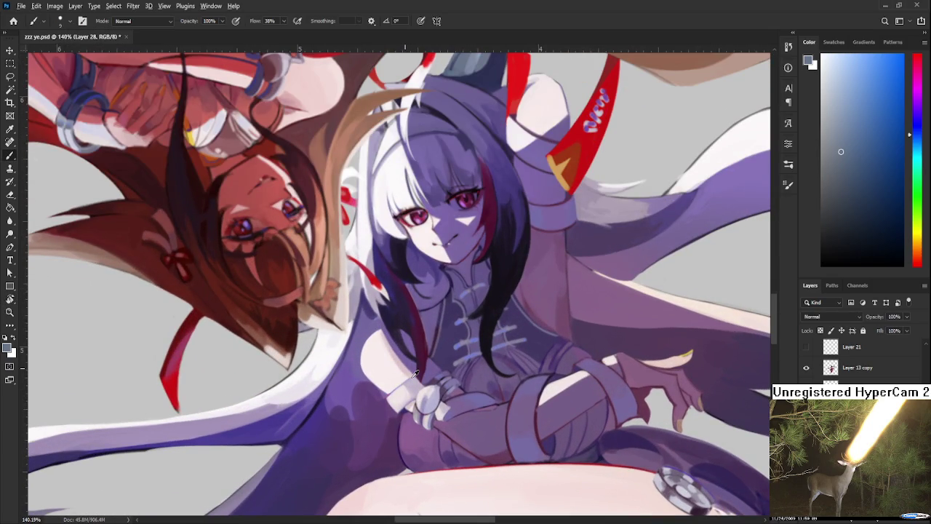
left_click(424, 361, "alt")
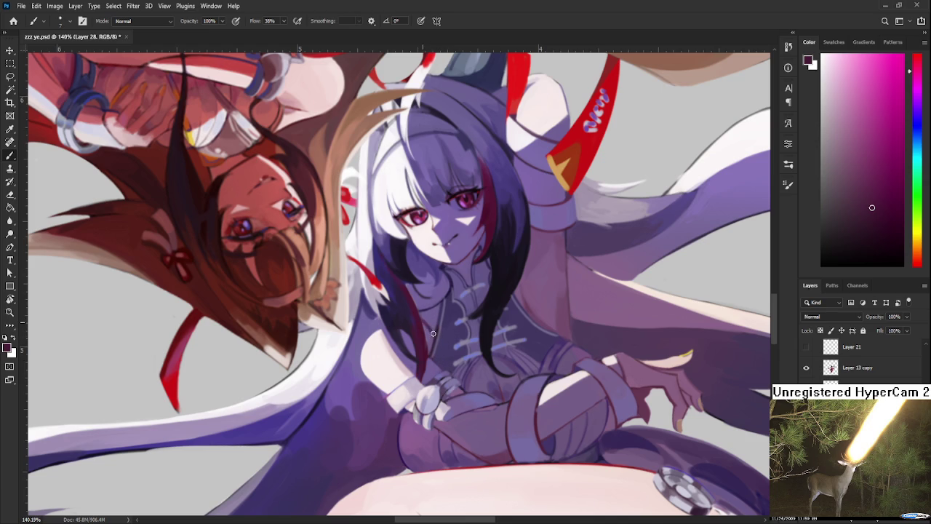
left_click(422, 322, "alt")
mouse_move(438, 329)
left_mouse_down()
mouse_move(439, 358)
mouse_move(427, 316)
left_mouse_up()
Trim and repaint the strand near the wrist, alternating eraser and brush, then sample a purple.
key("e")
left_click_drag(451, 344, 439, 369)
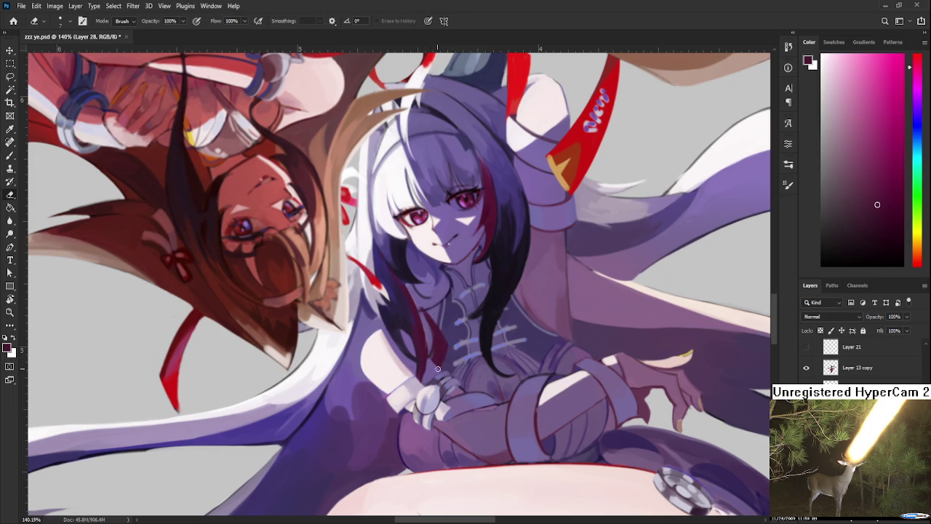
key("b")
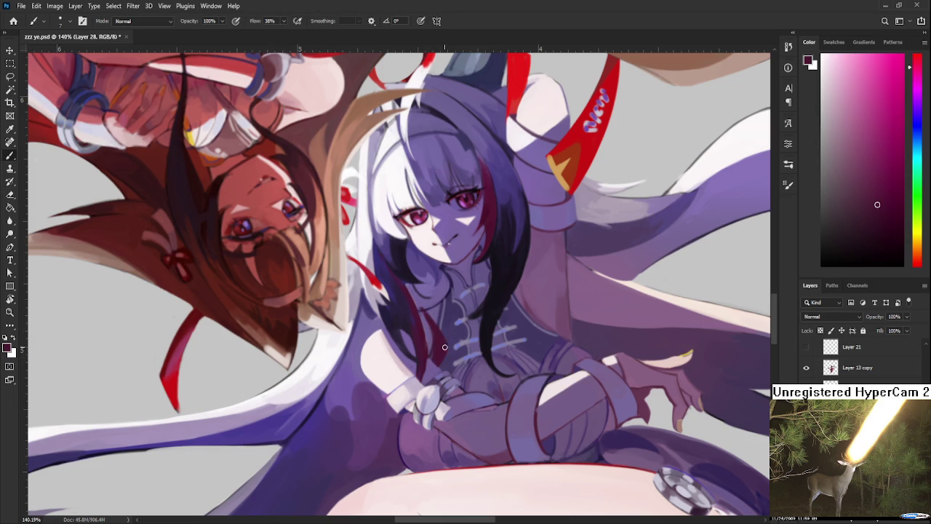
left_click_drag(448, 360, 421, 313)
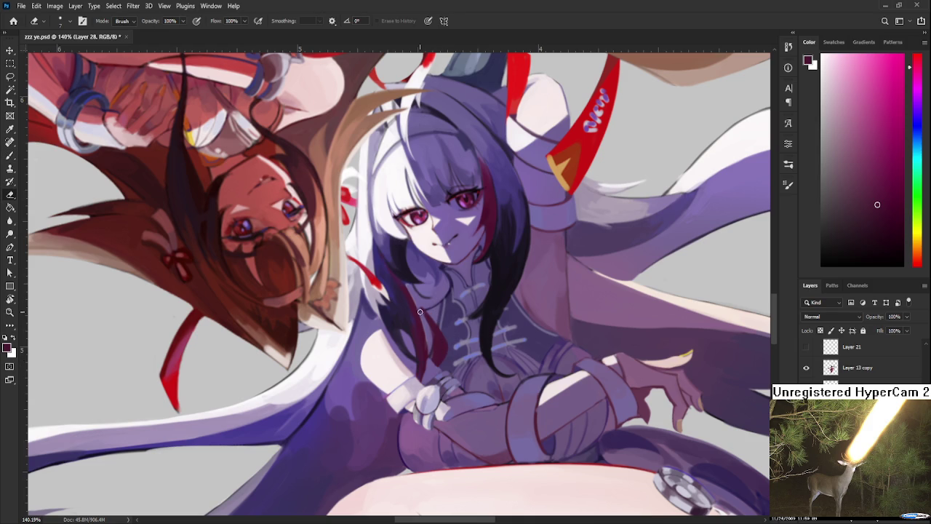
key("e")
key("b")
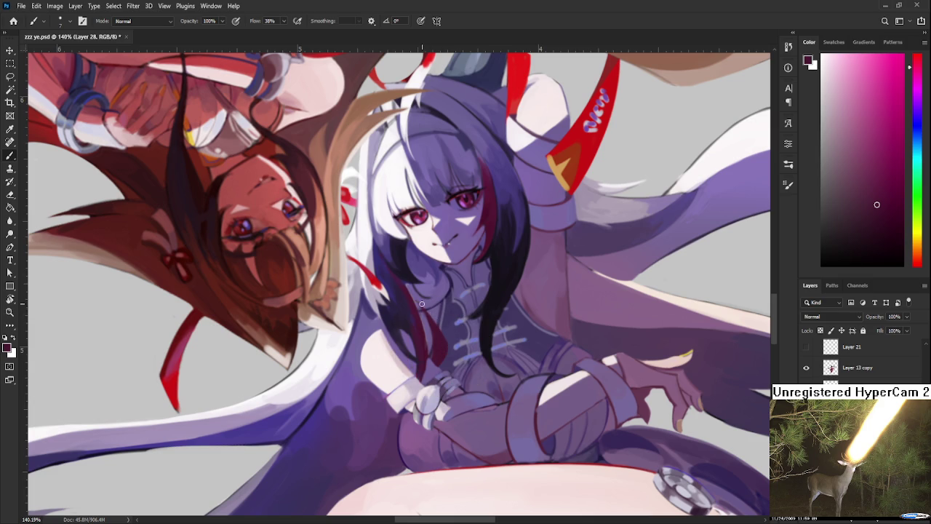
key("e")
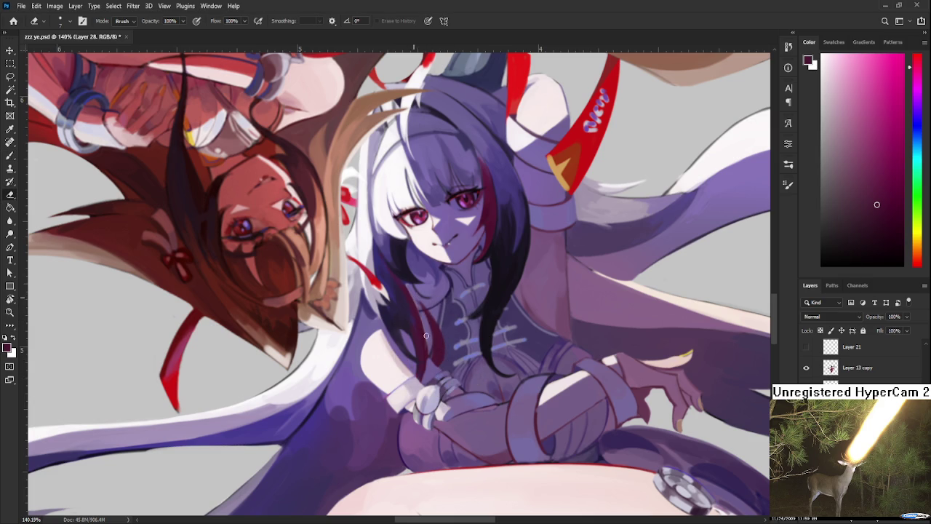
key("b")
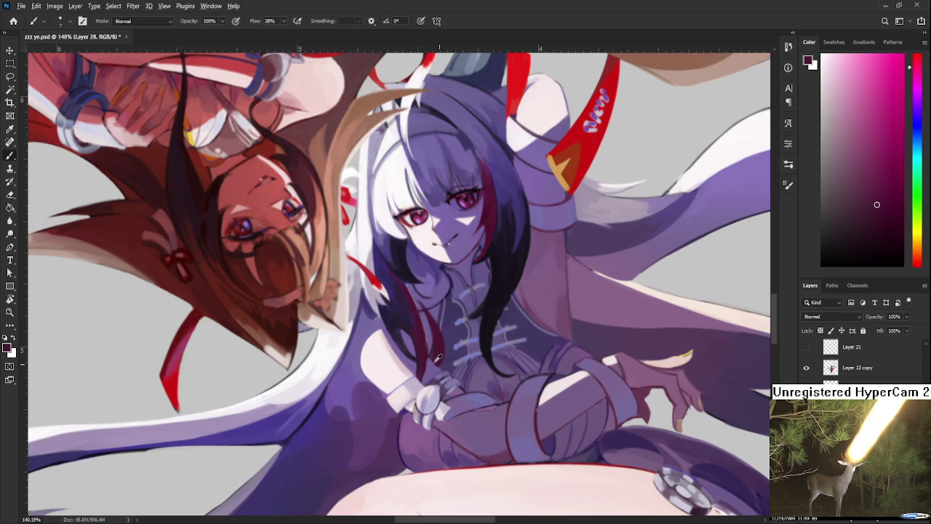
left_click(437, 358, "alt")
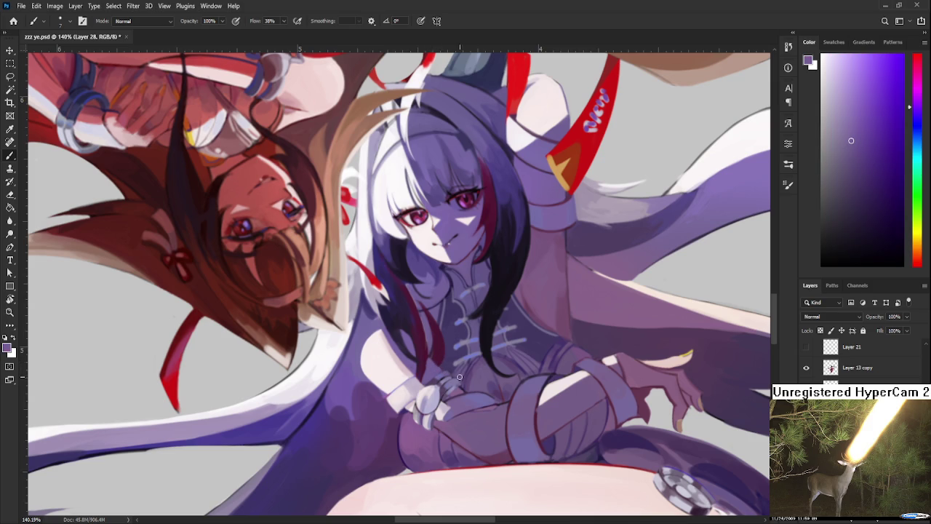
scroll(446, 289, "down", 5)
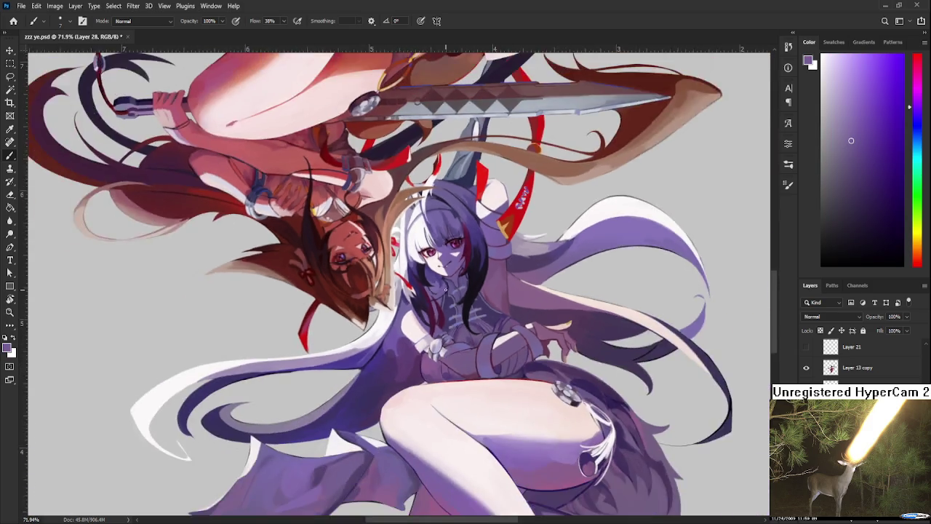
Sample the horn's bright red as the brush colour and zoom in on the thigh.
scroll(446, 290, "down", 2)
scroll(504, 311, "up", 1)
scroll(503, 311, "up", 1)
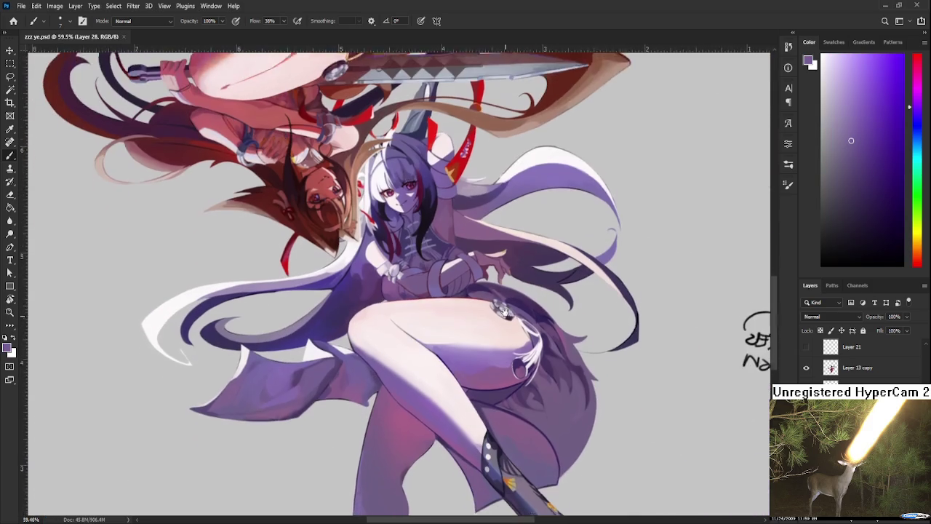
scroll(503, 312, "down", 3)
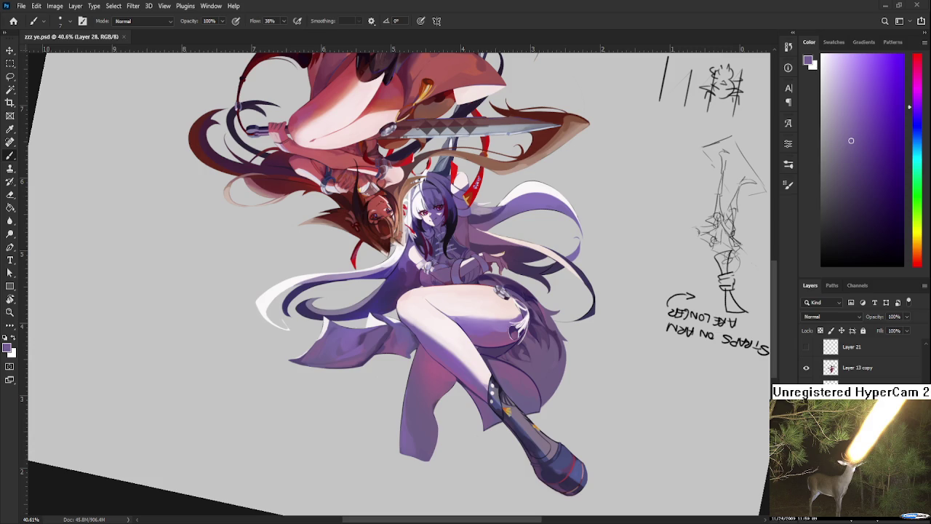
scroll(495, 247, "up", 1)
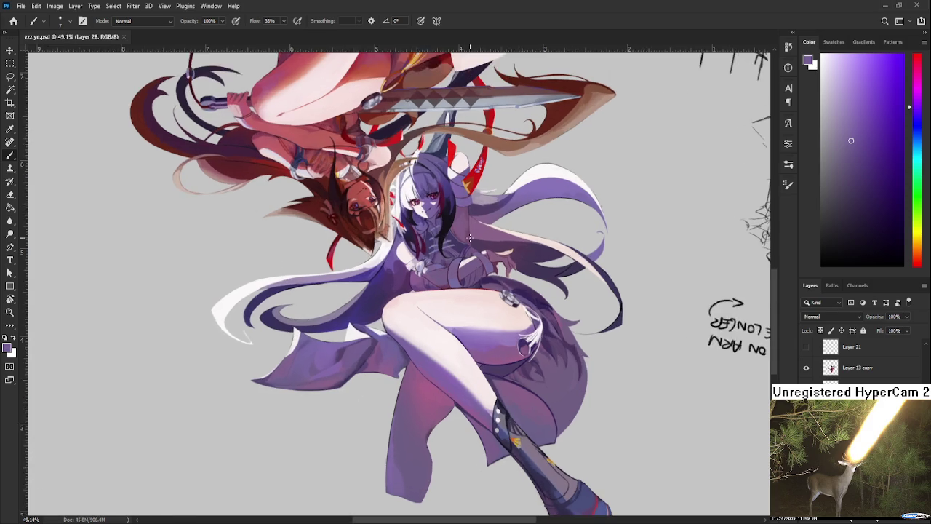
scroll(495, 248, "up", 1)
left_click(476, 166, "alt")
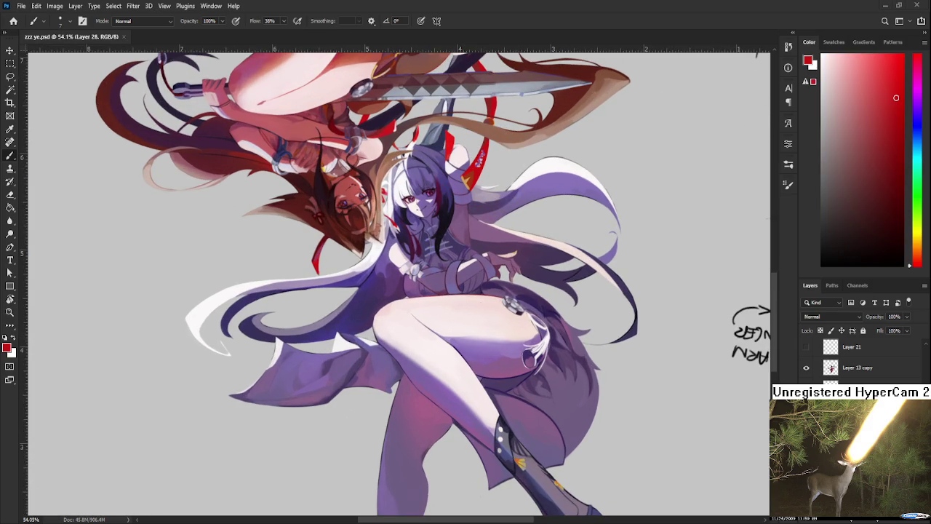
scroll(501, 309, "up", 1)
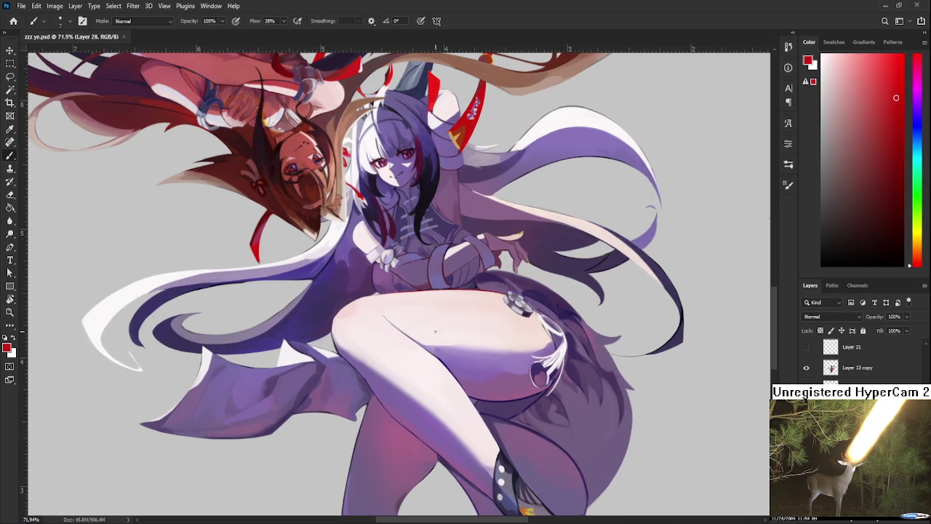
key("l")
mouse_move(490, 331)
left_mouse_down()
mouse_move(463, 329)
mouse_move(519, 346)
mouse_move(523, 331)
mouse_move(504, 337)
mouse_move(495, 326)
left_mouse_up()
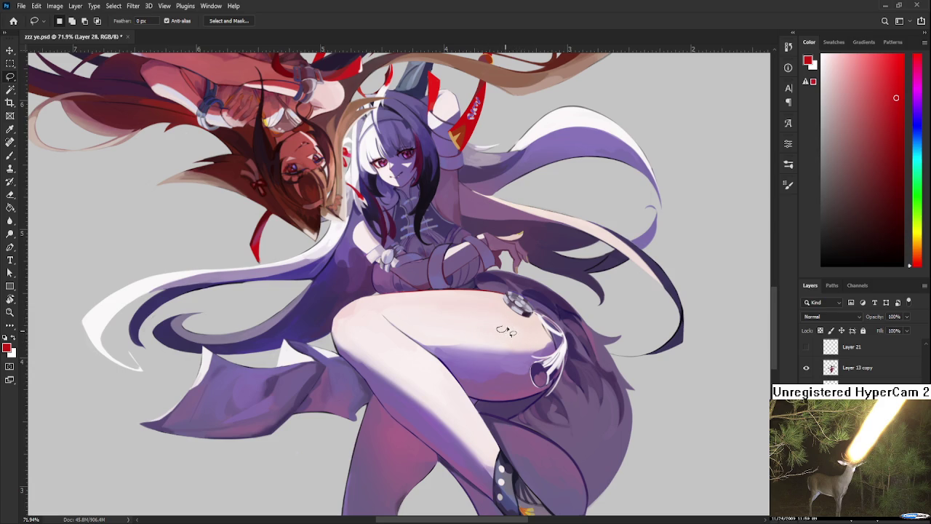
Lasso a spiral swirl on the thigh and fill it and its inner gap red.
left_click_drag(502, 323, 481, 319)
left_click_drag(512, 335, 513, 330)
key("g")
left_click(505, 340)
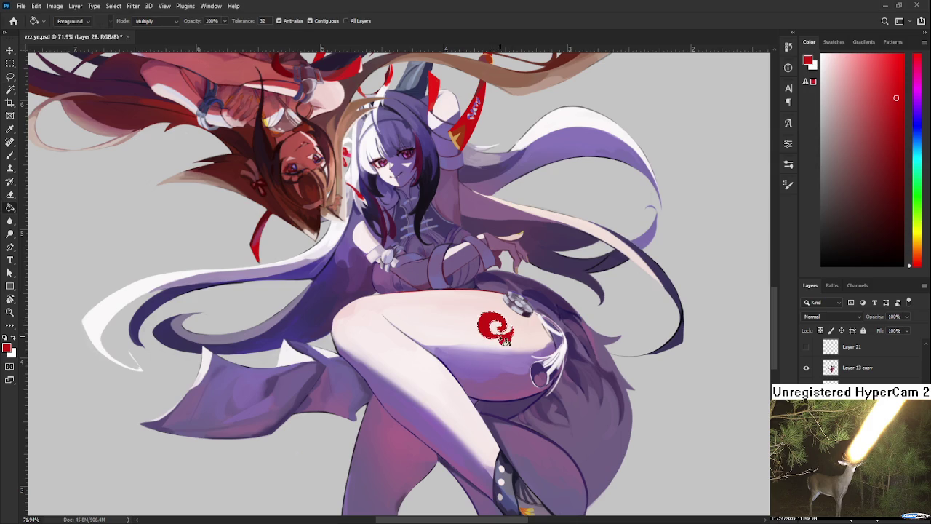
left_click(507, 331)
Tidy the swirl's edges with brush and eraser, picking red back up.
key("b")
left_click(495, 316, "alt")
left_click_drag(495, 316, 489, 326)
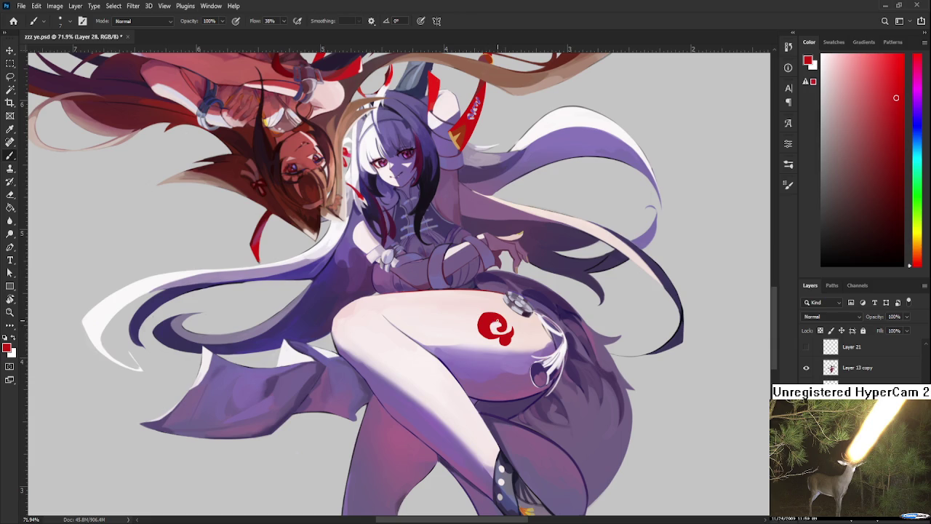
key("e")
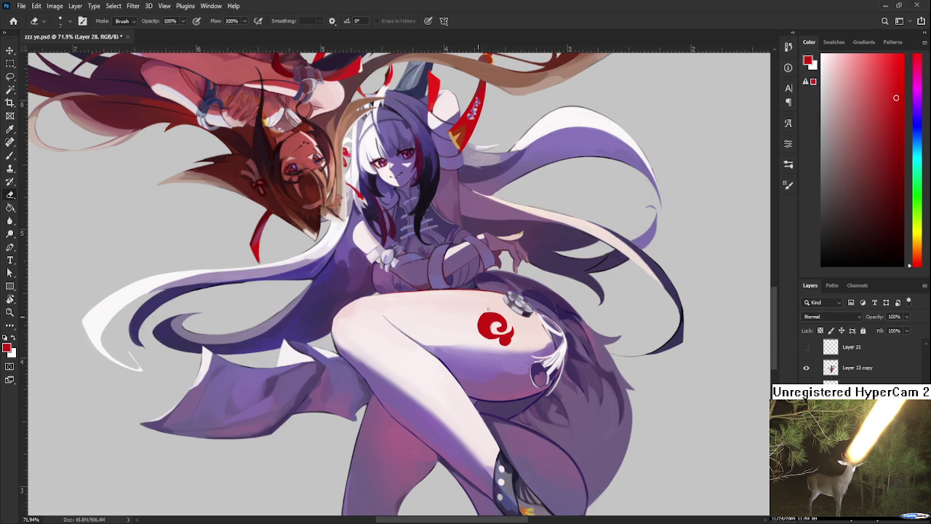
key("l")
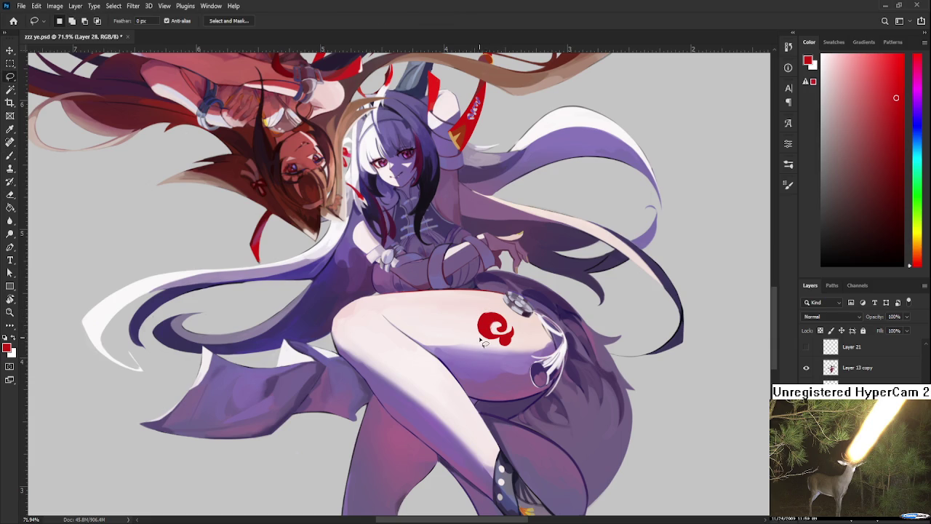
key("e")
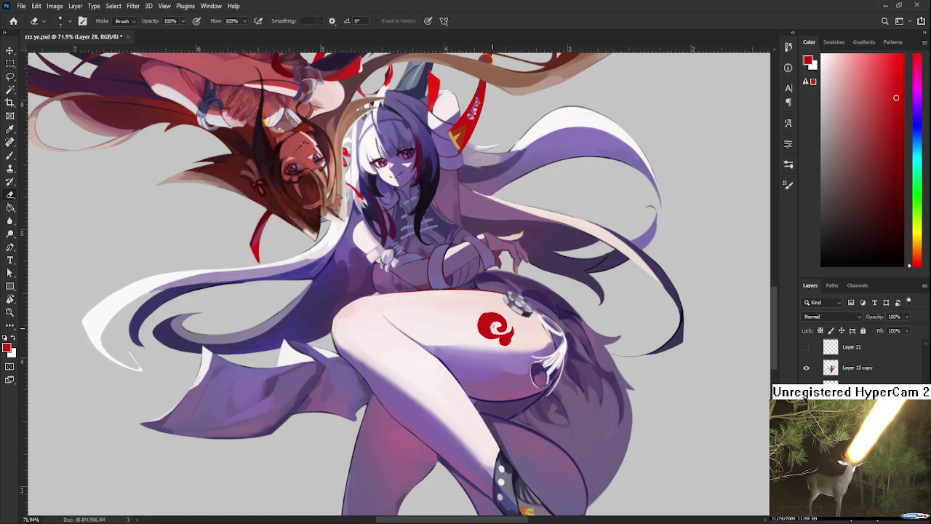
key("l")
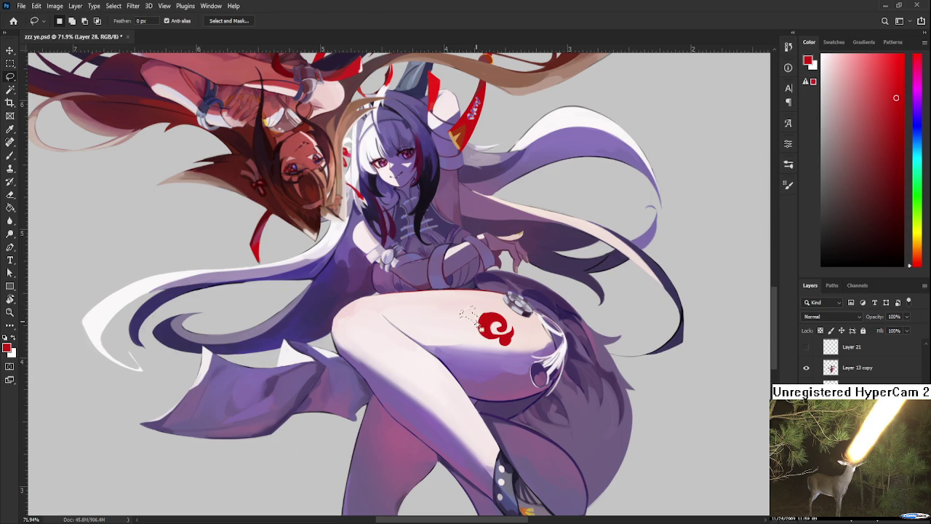
Fill the remaining outlined part of the swirl with red.
key("g")
left_click(480, 329)
key("l")
Outline a second swirl left of the first, fill it red and clean its edges.
mouse_move(464, 325)
left_mouse_down()
mouse_move(451, 322)
mouse_move(467, 340)
mouse_move(453, 327)
mouse_move(477, 334)
left_mouse_up()
key("g")
left_click(471, 335)
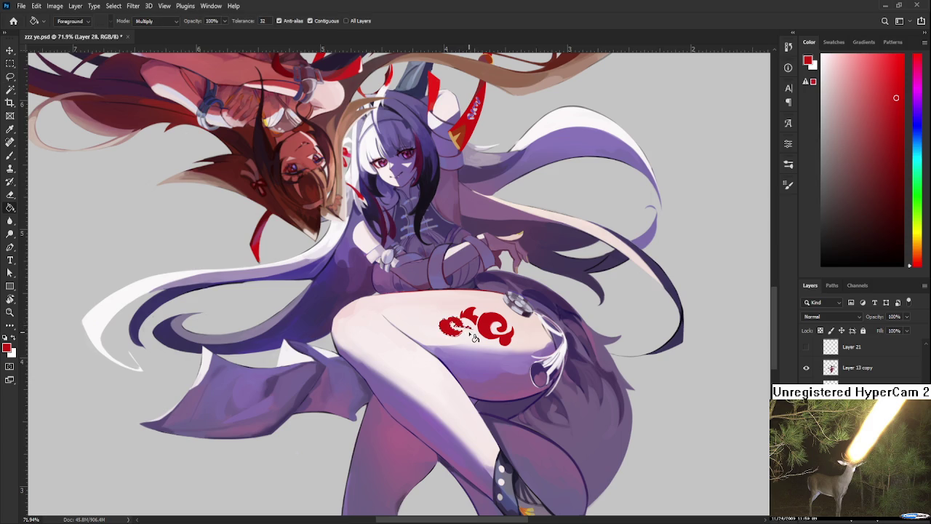
key("e")
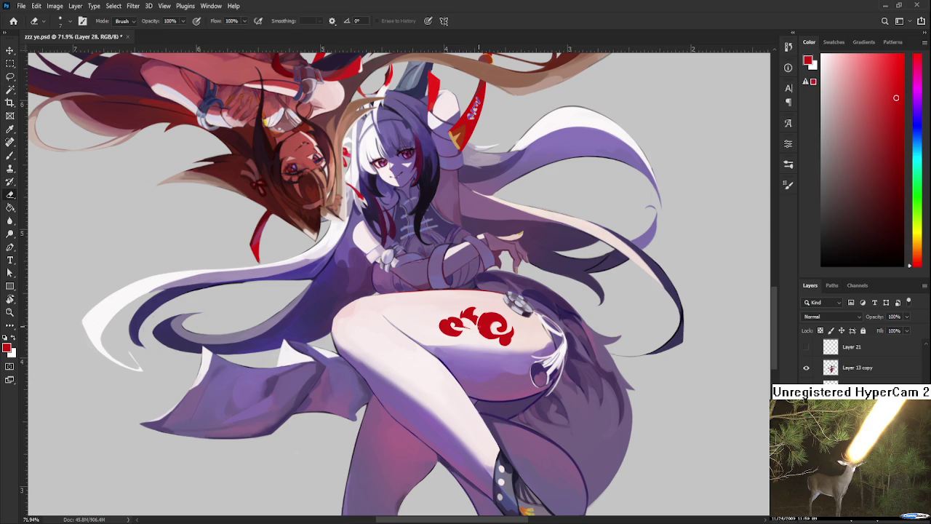
scroll(478, 337, "down", 1)
scroll(466, 318, "down", 1)
key("l")
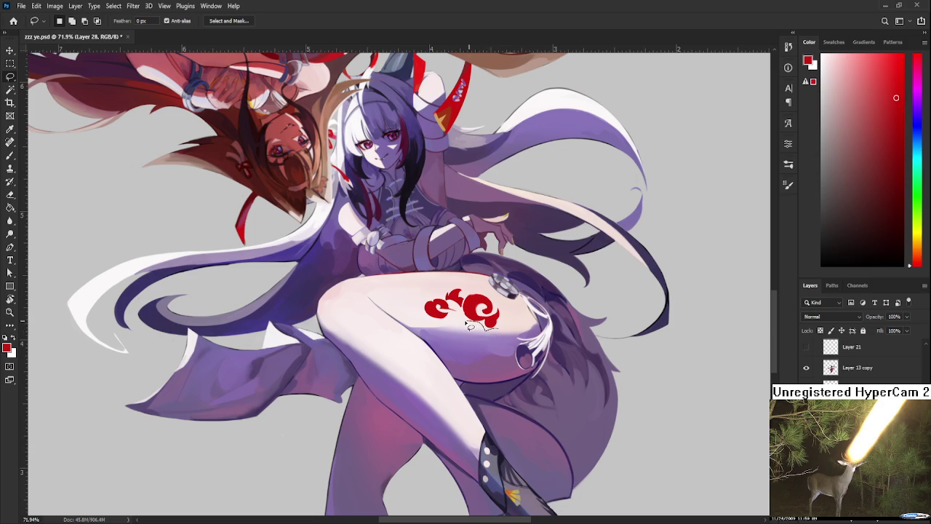
Lasso a curling lobe beneath the two swirls and fill it red.
left_click_drag(502, 328, 463, 327)
mouse_move(461, 329)
left_mouse_down()
mouse_move(454, 336)
mouse_move(374, 282)
mouse_move(367, 298)
mouse_move(434, 346)
mouse_move(455, 378)
left_mouse_up()
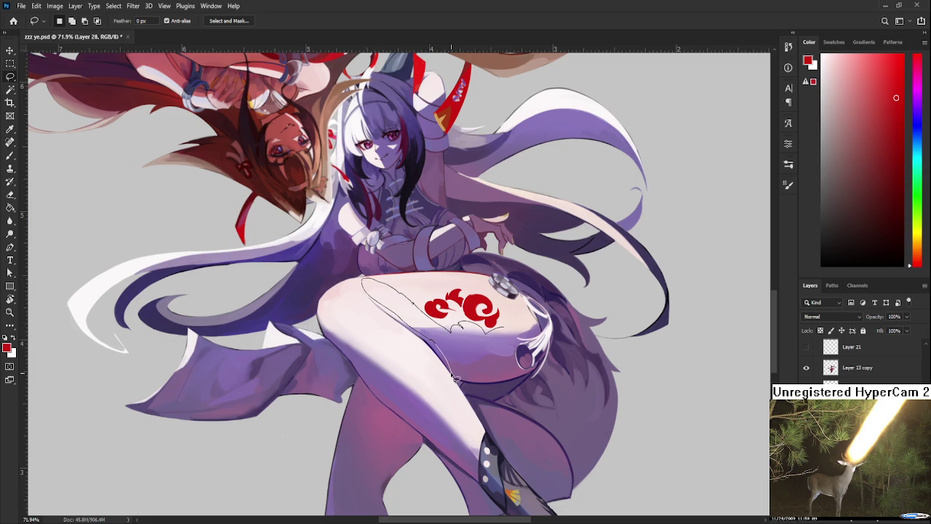
left_click_drag(456, 378, 457, 344)
mouse_move(456, 339)
left_mouse_down()
mouse_move(468, 356)
mouse_move(481, 358)
mouse_move(494, 350)
mouse_move(468, 342)
mouse_move(481, 351)
mouse_move(507, 333)
mouse_move(477, 348)
mouse_move(423, 411)
mouse_move(410, 283)
mouse_move(398, 305)
mouse_move(405, 327)
mouse_move(452, 249)
mouse_move(434, 267)
mouse_move(469, 244)
mouse_move(452, 246)
left_mouse_up()
key("g")
left_click(476, 348)
Refine the new lobe's edges with a larger eraser and brush while rotating the view.
key("r")
key("e")
key("bracketright")
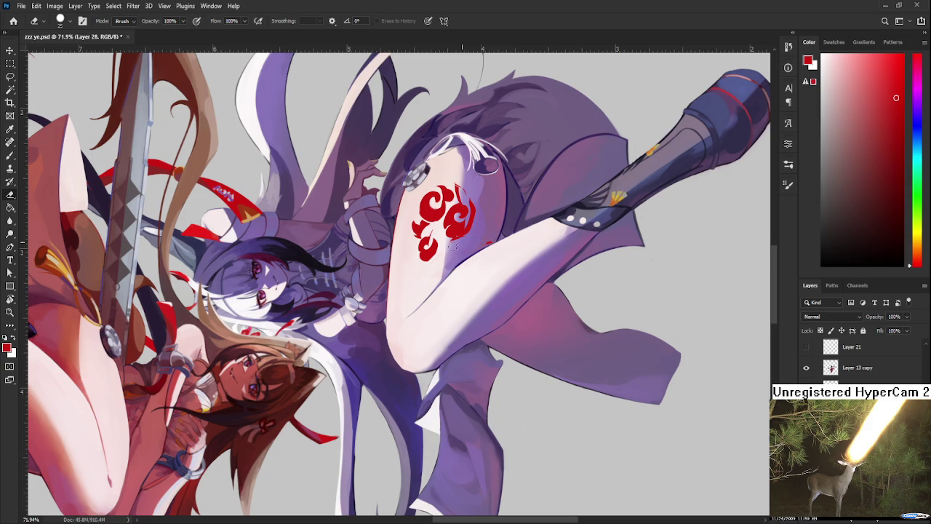
key("b")
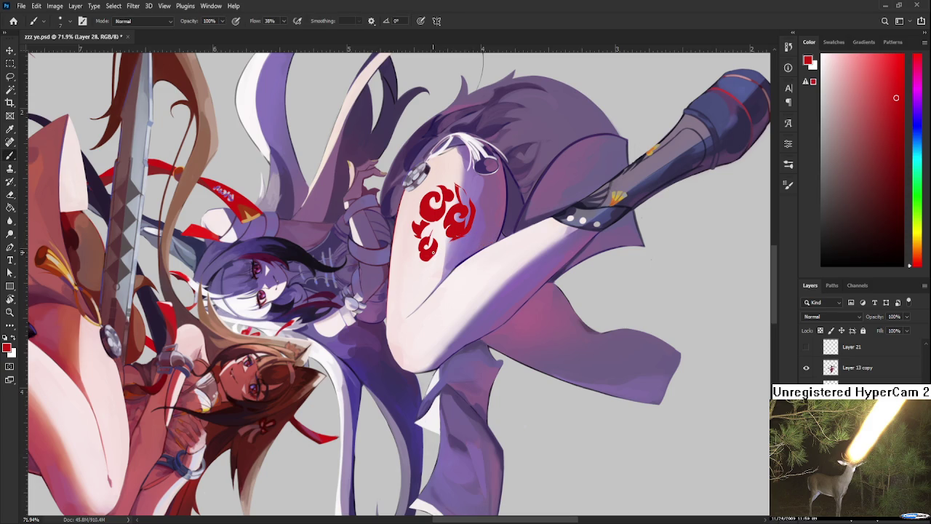
key("r")
left_click_drag(449, 241, 437, 353)
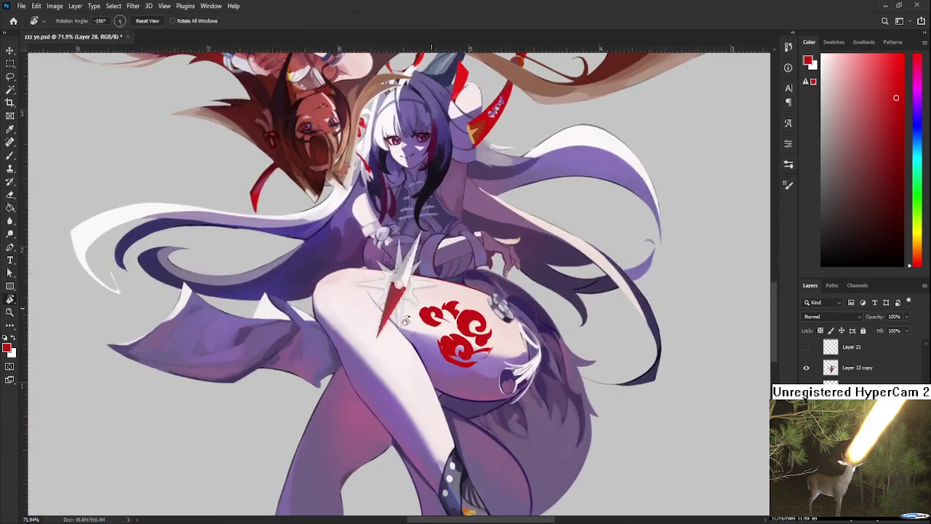
key("b")
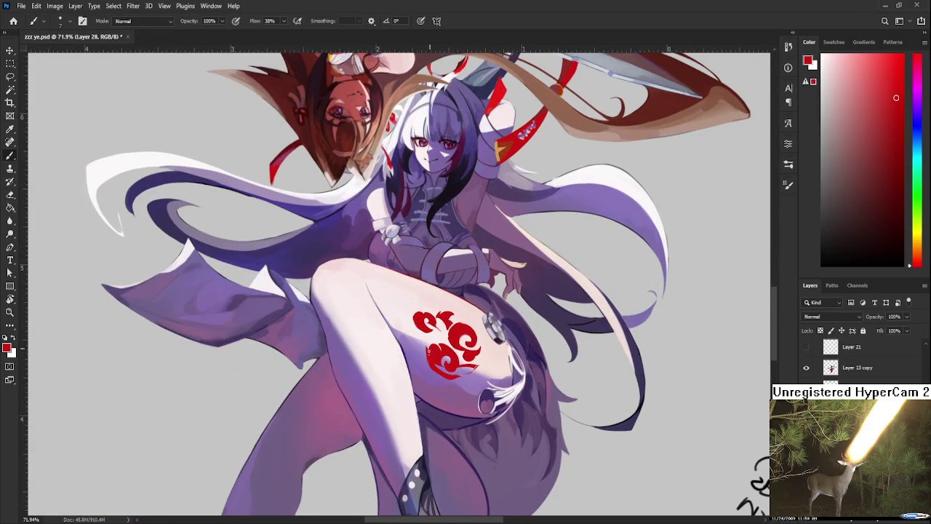
key("e")
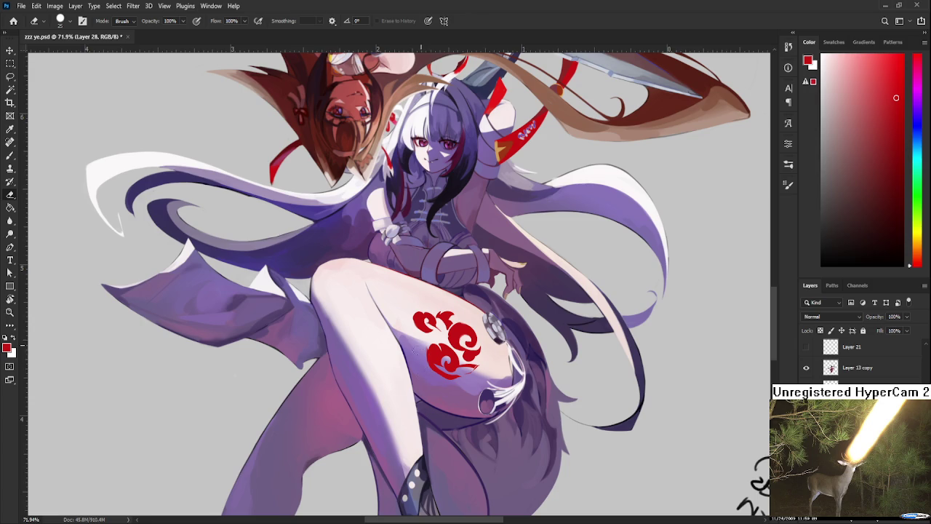
left_click_drag(441, 360, 428, 333)
key("b")
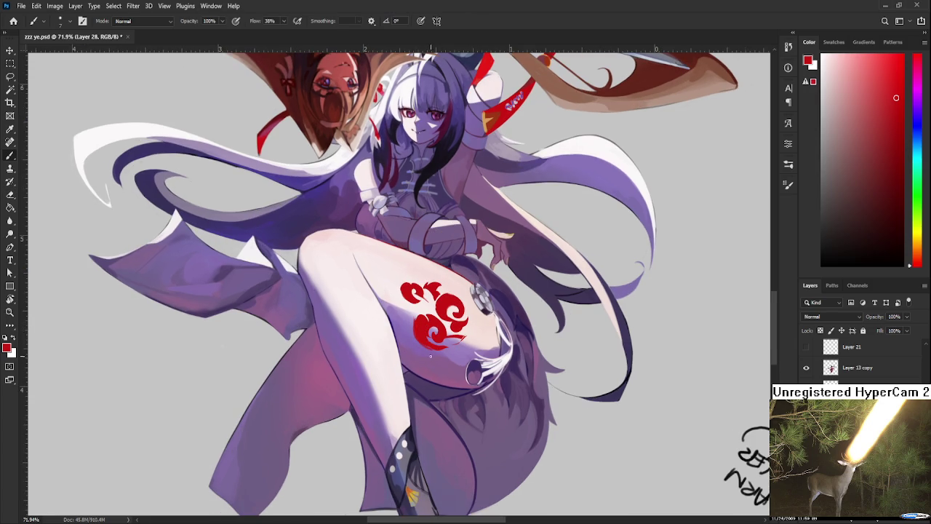
key("e")
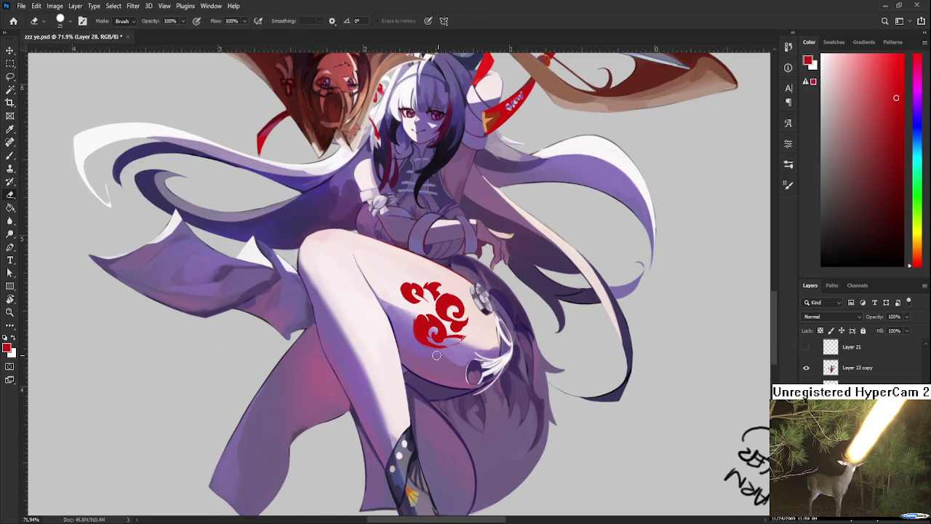
key("b")
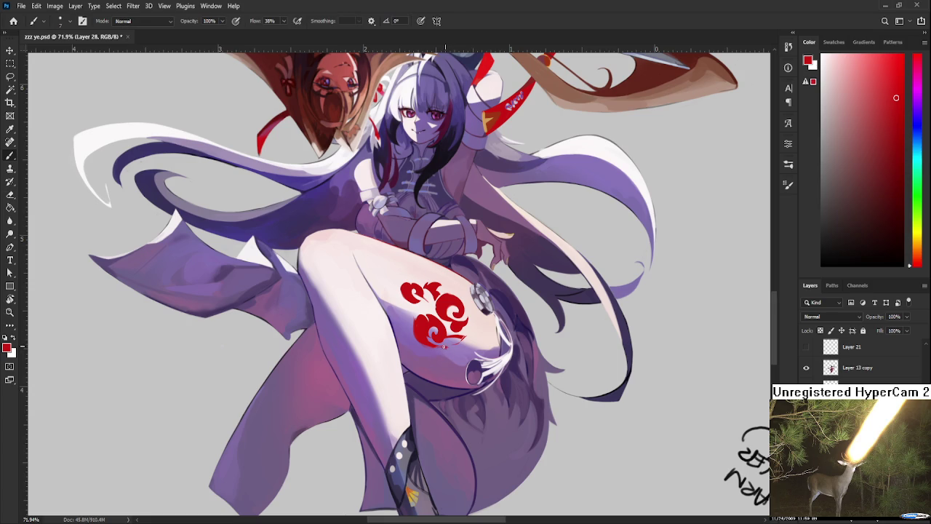
key("r")
mouse_move(463, 291)
left_mouse_down()
mouse_move(509, 277)
mouse_move(484, 311)
left_mouse_up()
scroll(483, 311, "up", 3)
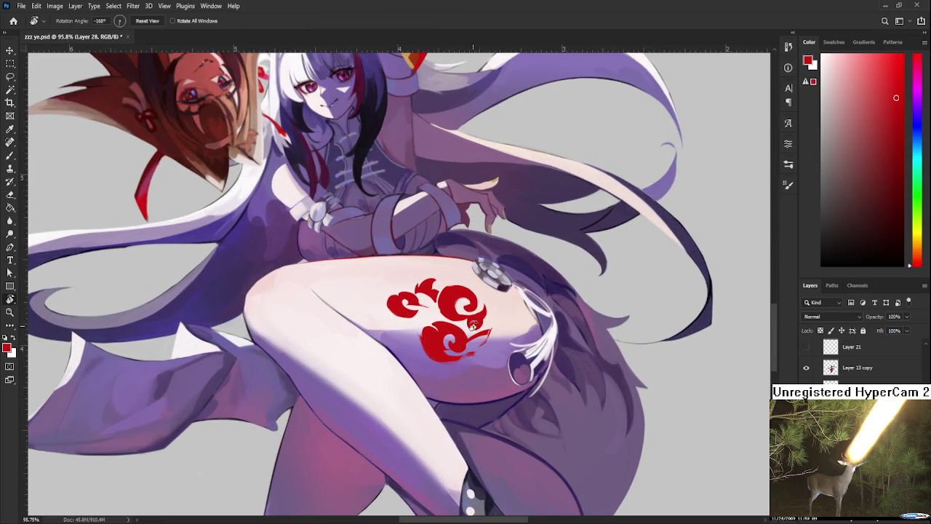
Apply a quick transform to the tattoo layer and begin lassoing the tattoo area.
key("ctrl+t")
key("Return")
key("l")
mouse_move(513, 326)
left_mouse_down()
mouse_move(395, 388)
mouse_move(518, 320)
left_mouse_up()
Warp the selected tattoo, bending its lower-left corner along the thigh.
key("ctrl+t")
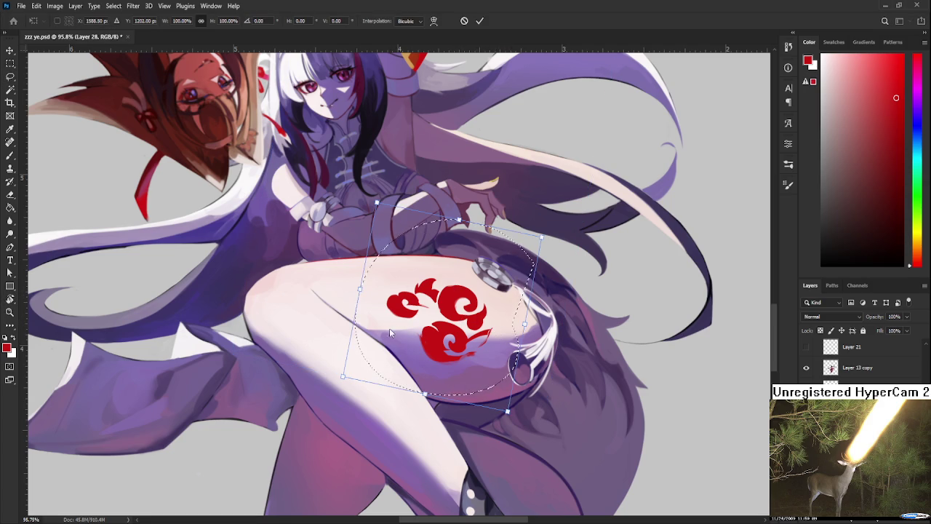
key("ctrl+alt+w")
left_click_drag(344, 377, 397, 393)
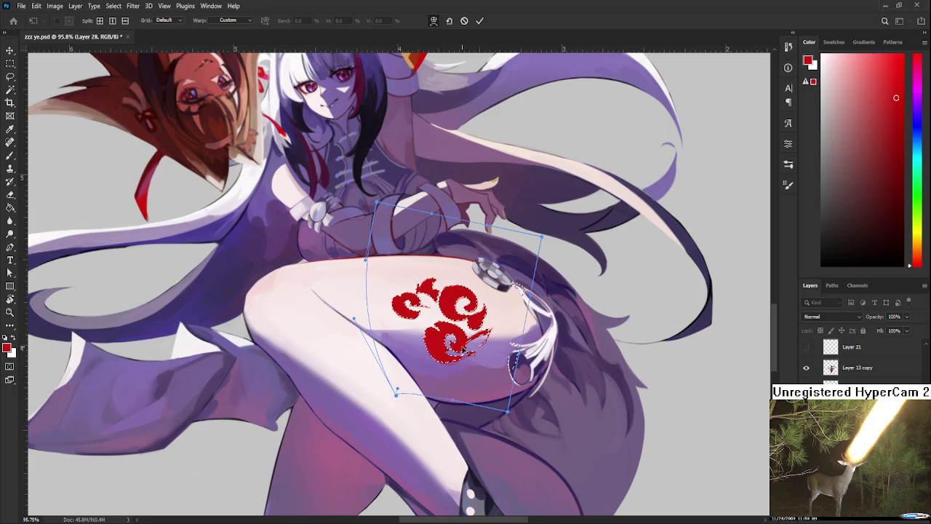
key("Return")
Copy the red design to a new layer and warp its lobes to wrap the thigh.
mouse_move(502, 331)
left_mouse_down()
mouse_move(431, 264)
mouse_move(501, 328)
left_mouse_up()
key("ctrl+j")
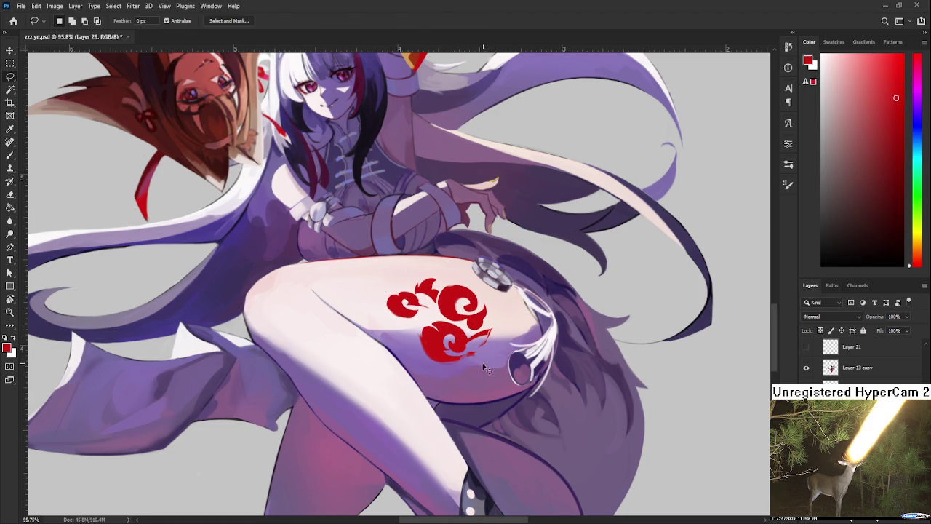
key("ctrl+t")
left_click(433, 21)
mouse_move(406, 350)
left_mouse_down()
mouse_move(424, 302)
mouse_move(457, 278)
left_mouse_up()
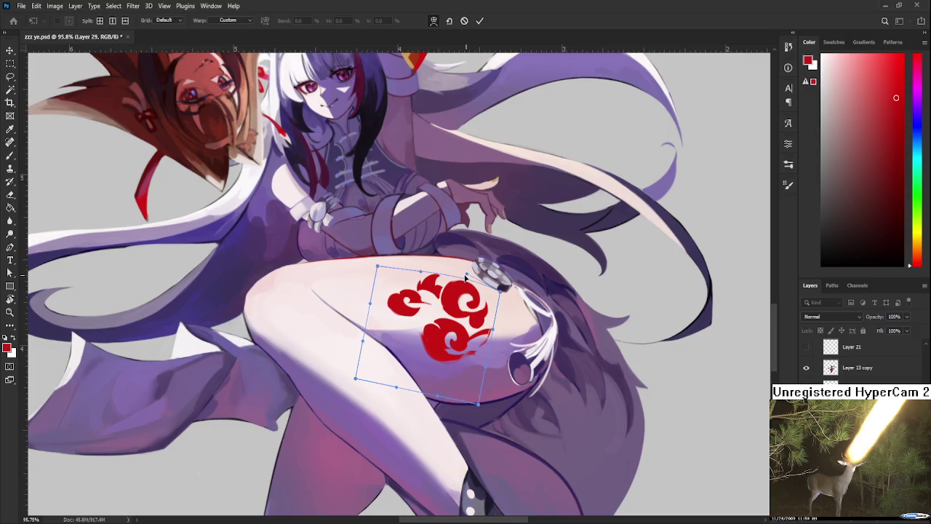
mouse_move(389, 294)
left_mouse_down()
mouse_move(460, 279)
mouse_move(426, 269)
left_mouse_up()
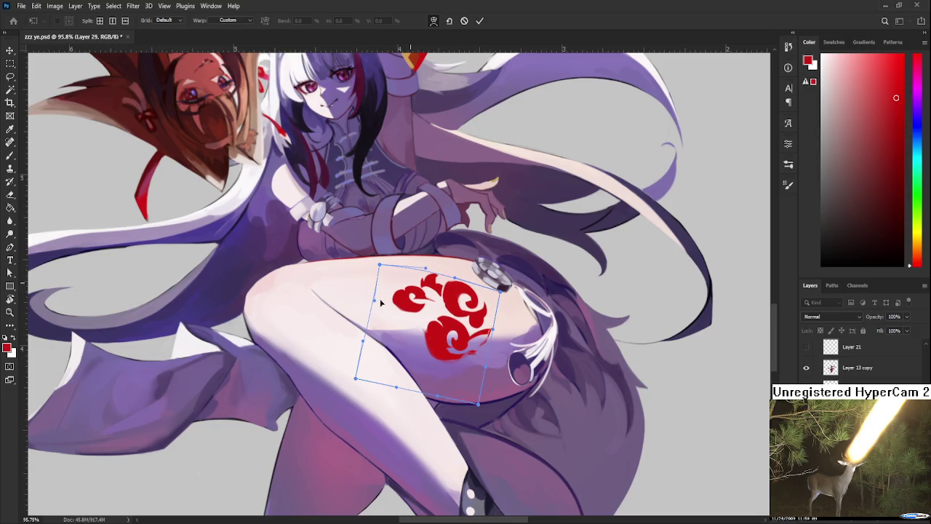
left_click_drag(377, 301, 394, 306)
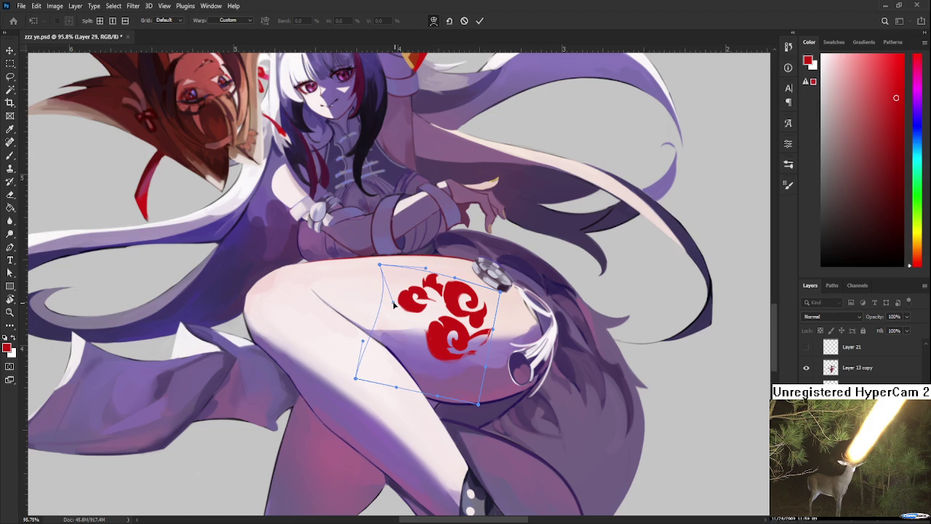
left_click_drag(452, 389, 454, 398)
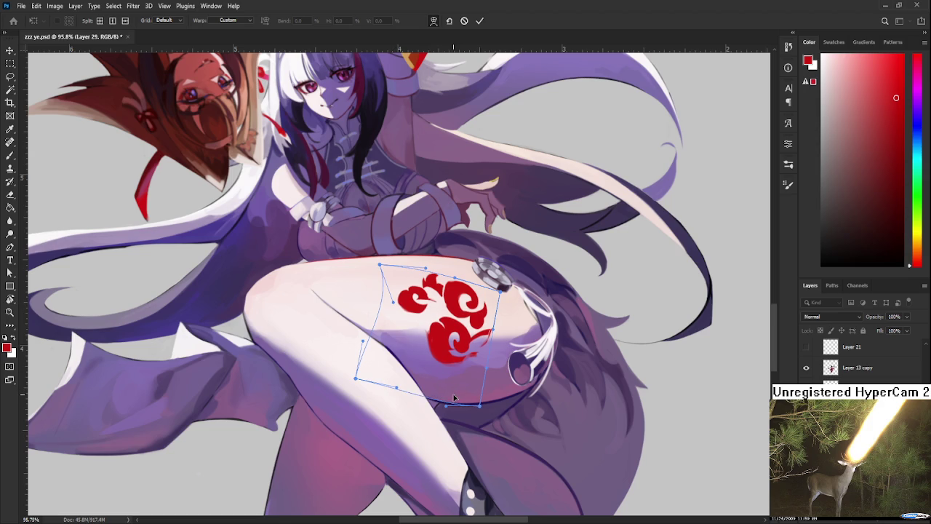
key("Return")
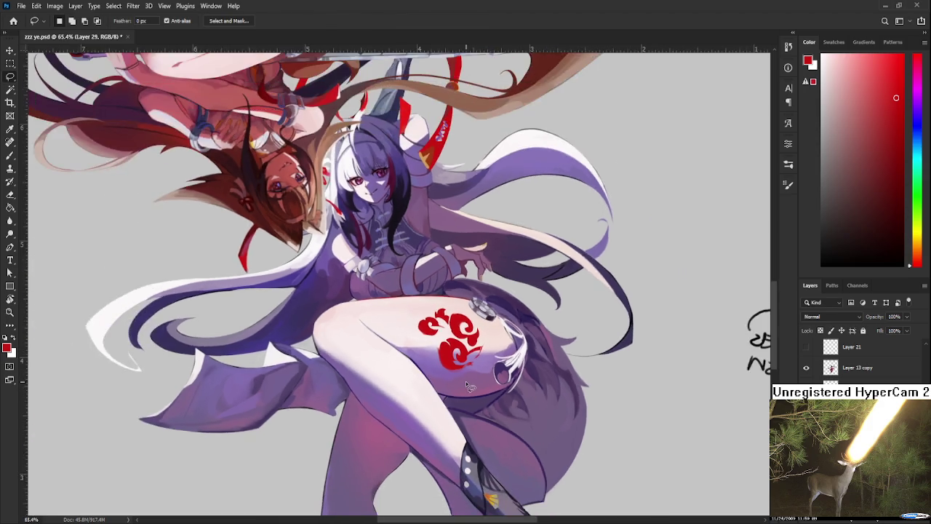
Tilt the view and lasso both leg edges from below the tattoo down to the boot.
scroll(466, 380, "down", 5)
scroll(469, 386, "up", 3)
scroll(455, 369, "up", 3)
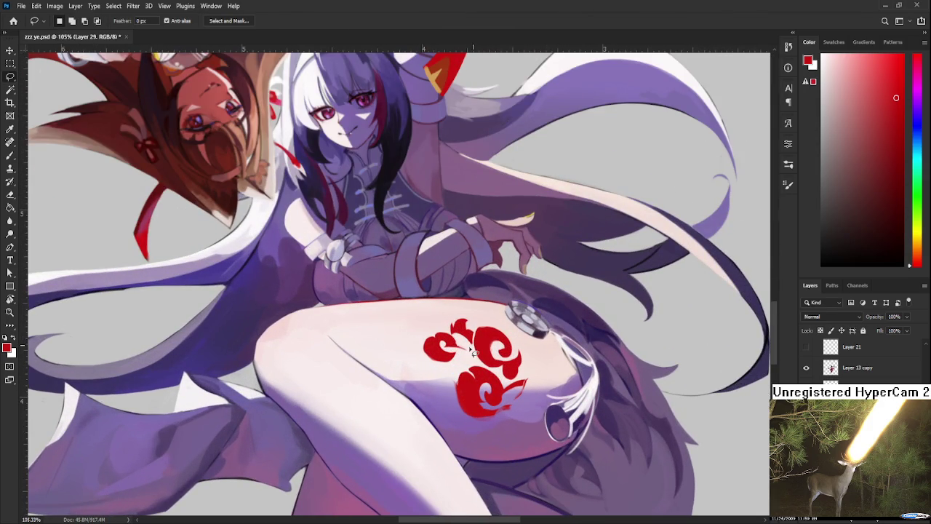
key("r")
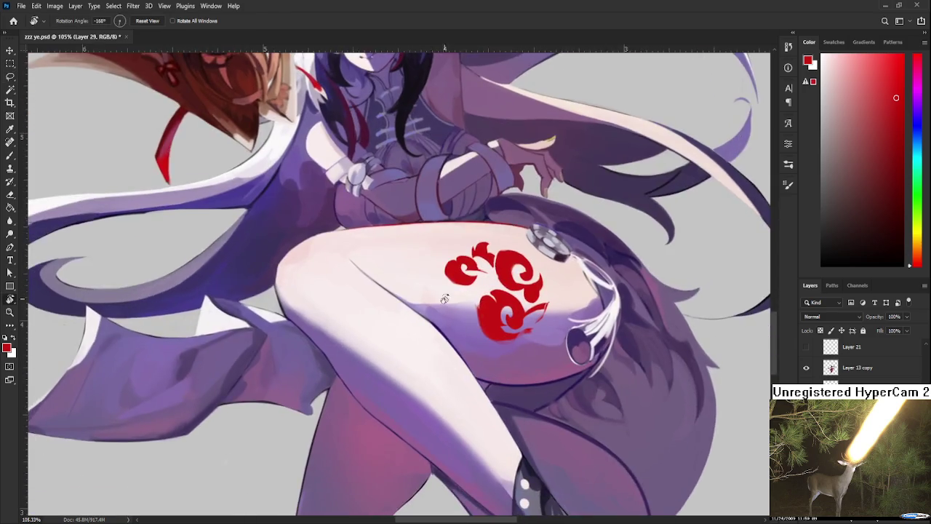
left_click_drag(412, 369, 442, 298)
scroll(433, 336, "down", 3)
scroll(432, 333, "down", 1)
scroll(431, 331, "down", 2)
scroll(431, 327, "up", 3)
key("l")
left_click_drag(355, 268, 403, 416)
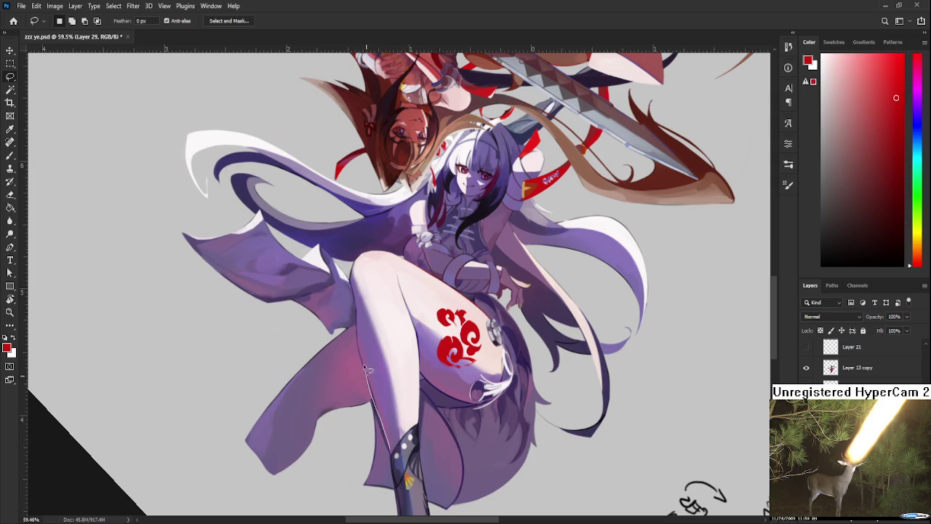
mouse_move(390, 368)
left_mouse_down()
mouse_move(408, 437)
mouse_move(422, 404)
mouse_move(410, 318)
mouse_move(382, 253)
mouse_move(358, 259)
left_mouse_up()
Fill the lassoed lower thigh solid red and tidy its edges with the Eraser.
key("g")
left_click(386, 313)
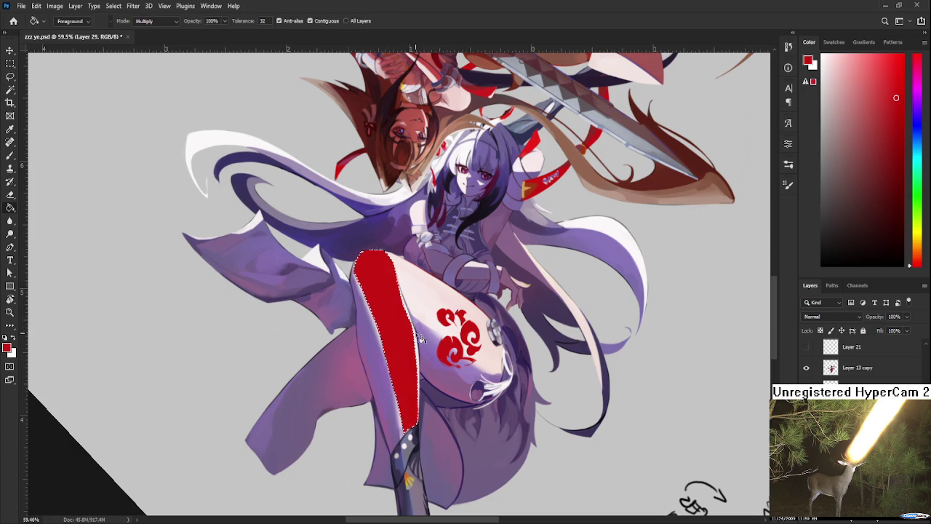
key("r")
mouse_move(420, 339)
left_mouse_down()
mouse_move(380, 353)
mouse_move(380, 324)
left_mouse_up()
key("e")
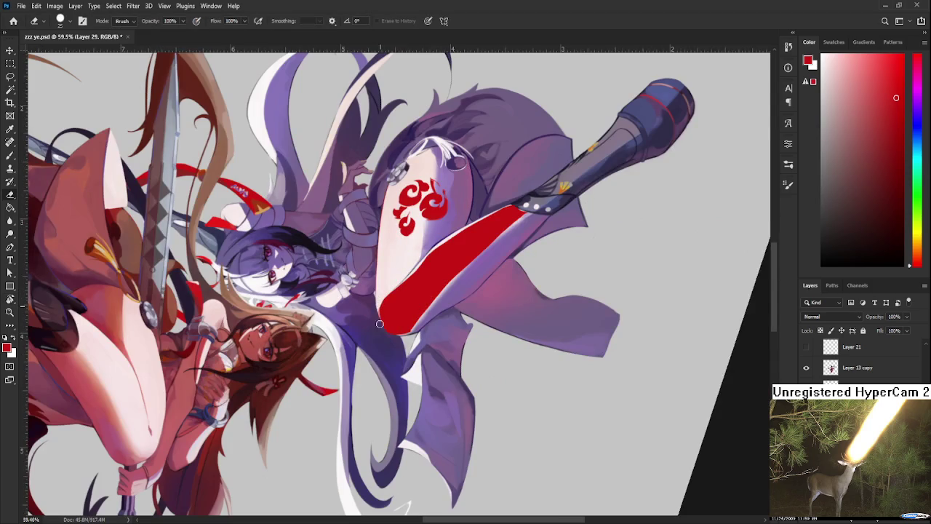
key("r")
mouse_move(464, 299)
left_mouse_down()
mouse_move(420, 298)
mouse_move(408, 275)
left_mouse_up()
key("e")
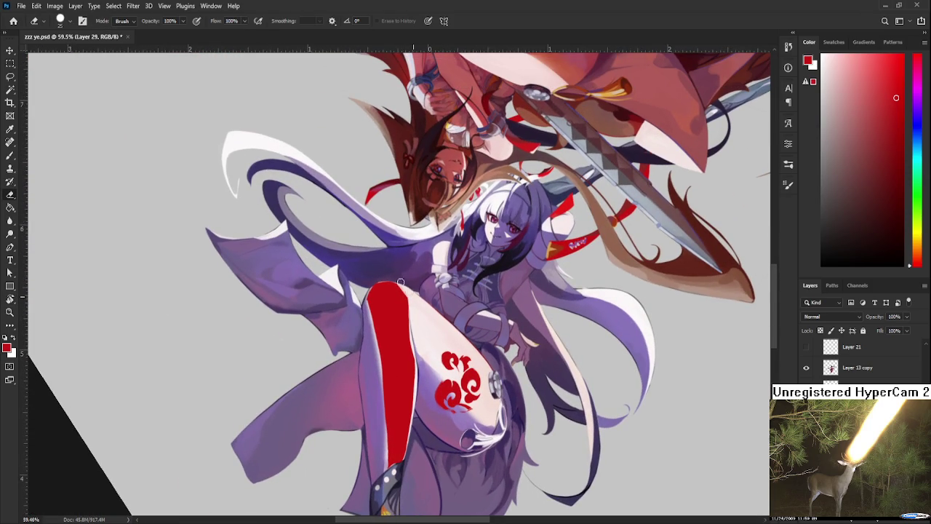
key("b")
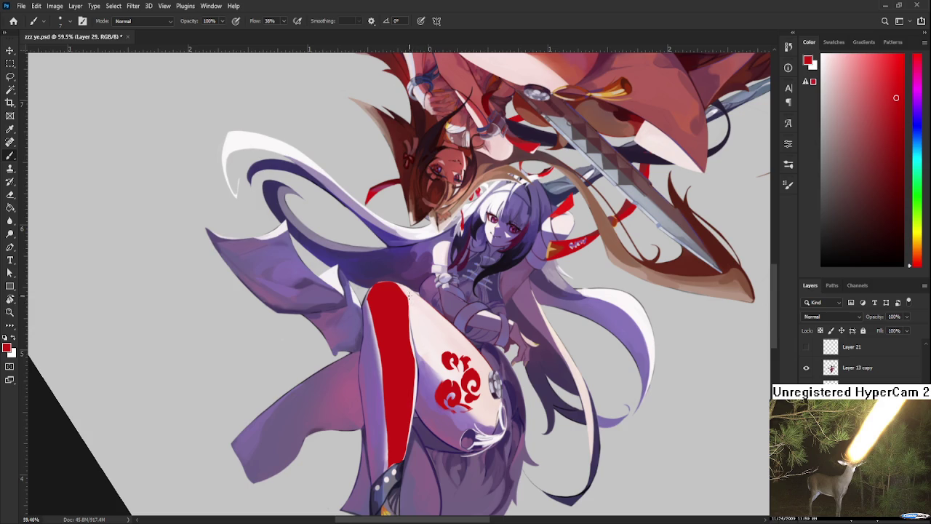
Lasso a thin strip along the stocking's inner edge and fill it red to widen it.
key("l")
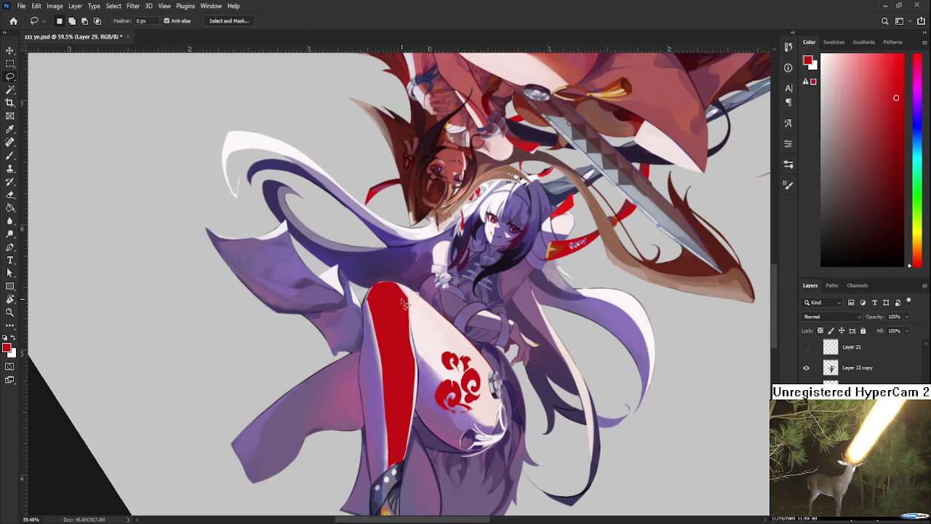
mouse_move(406, 292)
left_mouse_down()
mouse_move(421, 411)
mouse_move(438, 355)
mouse_move(435, 323)
mouse_move(404, 291)
left_mouse_up()
key("g")
left_click(431, 338)
key("b")
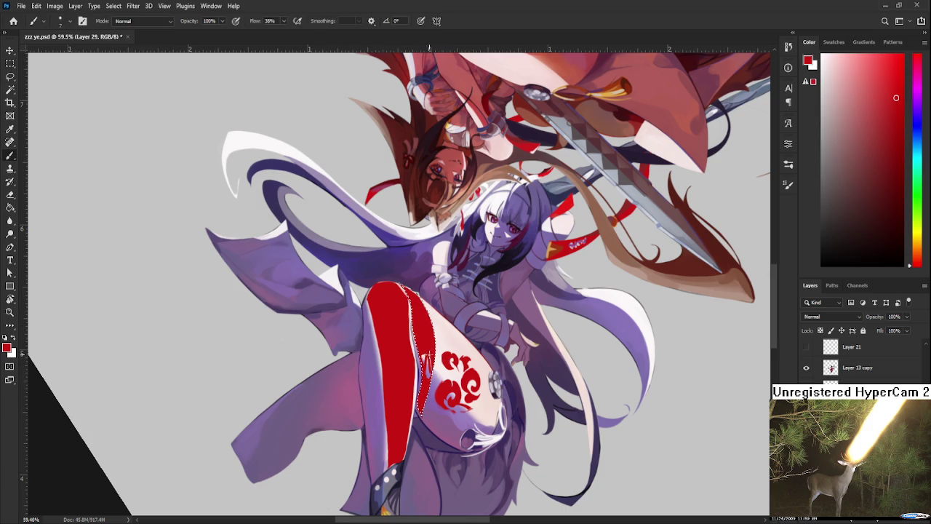
key("bracketright")
key("bracketright")
key("r")
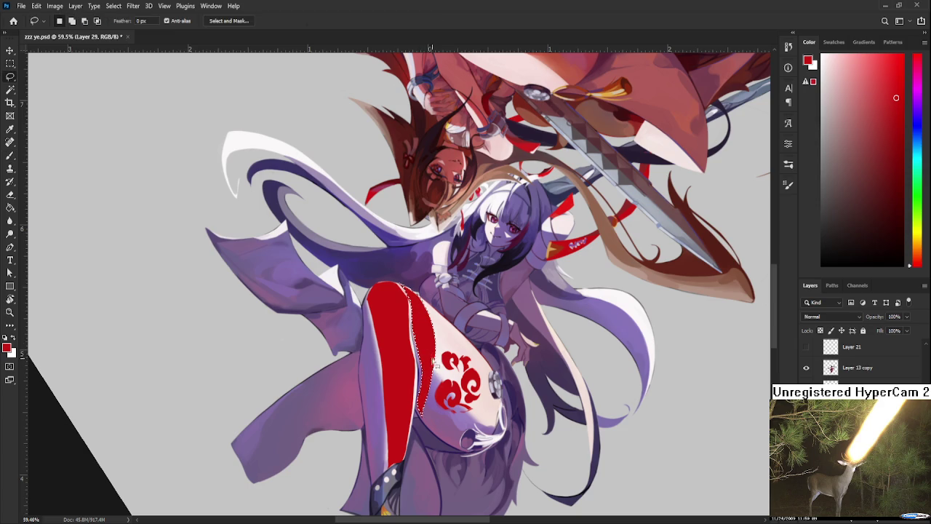
mouse_move(423, 358)
left_mouse_down()
mouse_move(493, 287)
mouse_move(494, 340)
mouse_move(494, 332)
mouse_move(426, 313)
left_mouse_up()
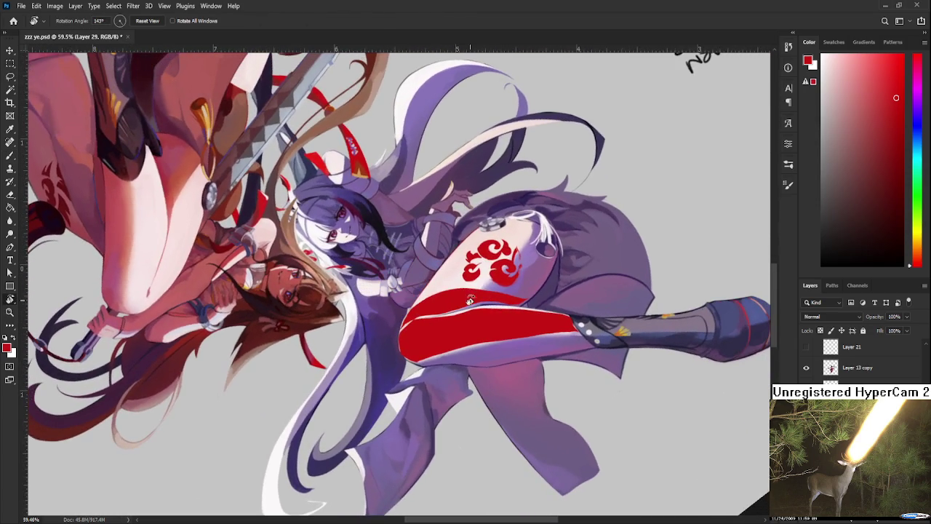
Lasso a sliver along the stocking's top edge, fill it red, then undo the jagged fill.
key("l")
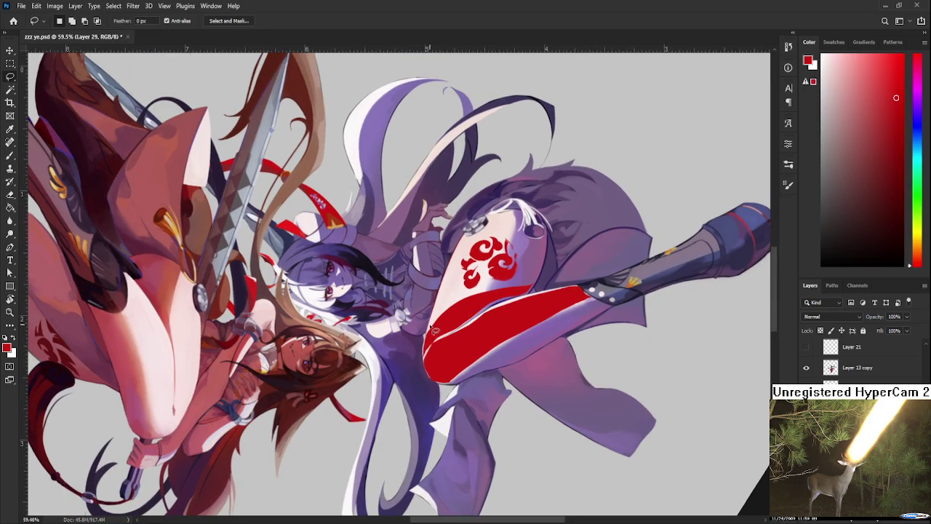
mouse_move(428, 340)
left_mouse_down()
mouse_move(449, 277)
mouse_move(430, 336)
left_mouse_up()
key("alt+BackSpace")
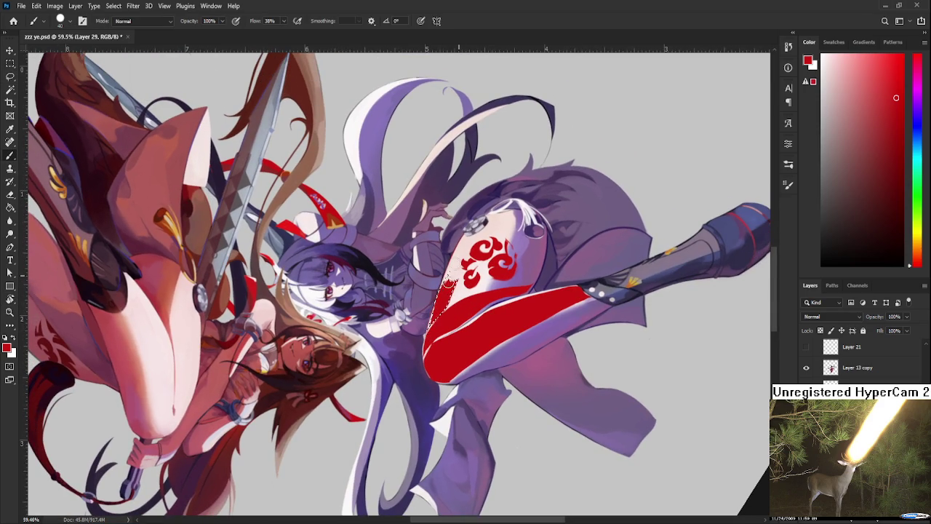
key("ctrl+z")
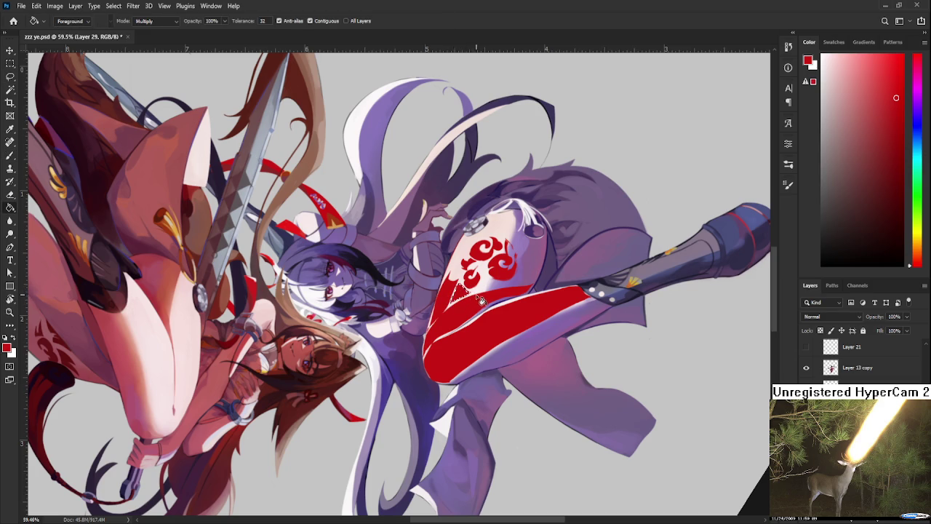
left_click_drag(502, 285, 486, 302)
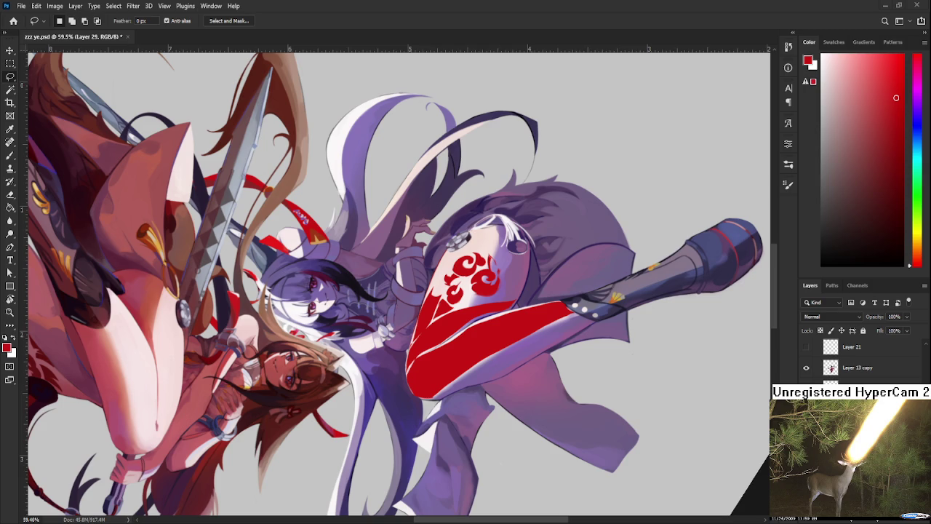
Commit the pasted comm_34.3 bunny-girl image's placement and rotate the view back upright.
key("ctrl+t")
scroll(400, 339, "down", 5)
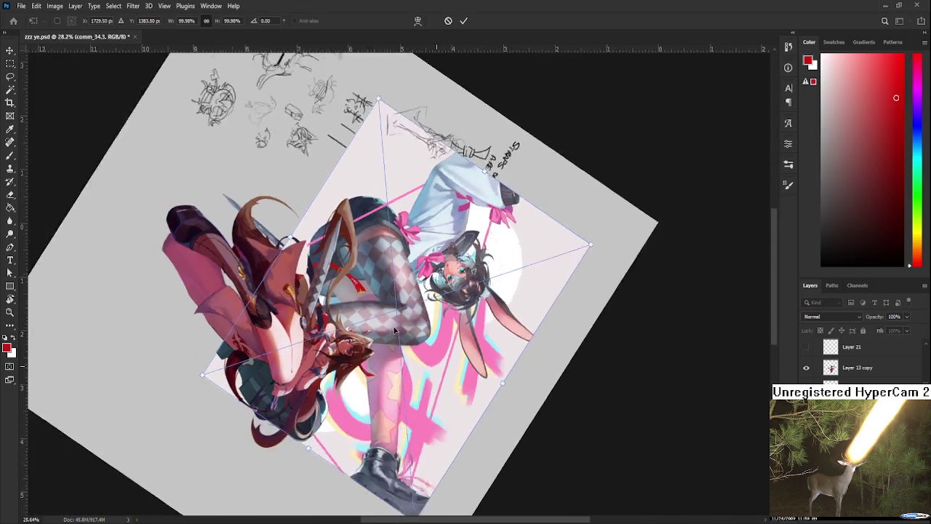
key("Return")
scroll(859, 364, "down", 3)
key("l")
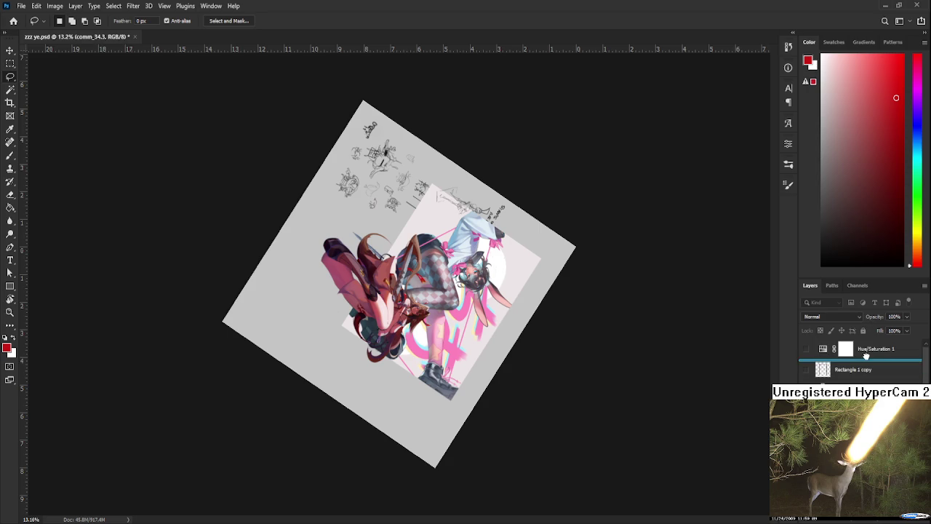
key("r")
mouse_move(415, 386)
left_mouse_down()
mouse_move(477, 215)
mouse_move(466, 240)
left_mouse_up()
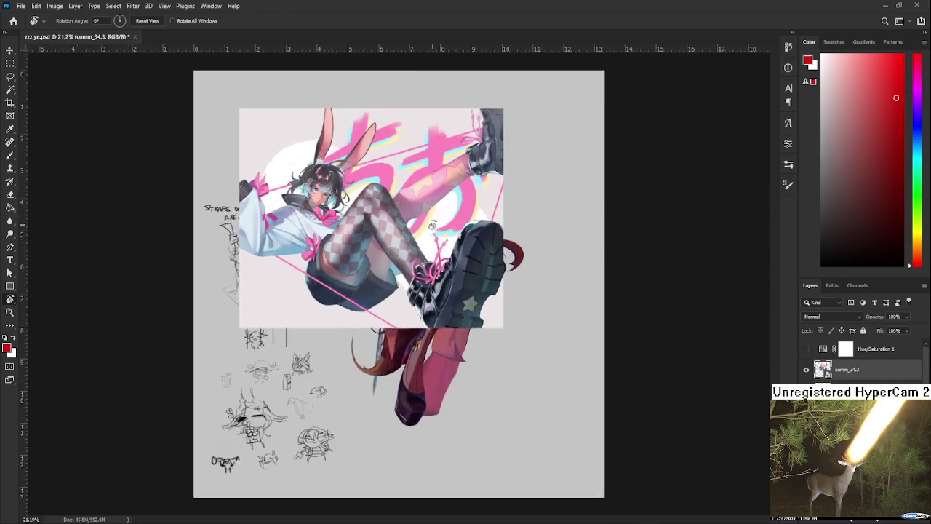
Zoom in and out to study the bunny-girl artwork, then delete its layer.
scroll(450, 275, "up", 8)
scroll(449, 275, "up", 3)
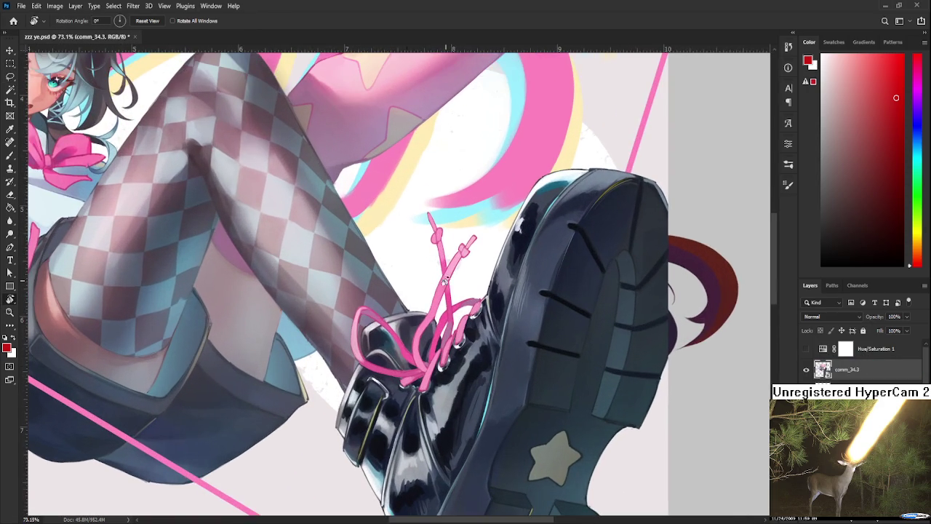
scroll(429, 390, "down", 5)
scroll(429, 403, "down", 2)
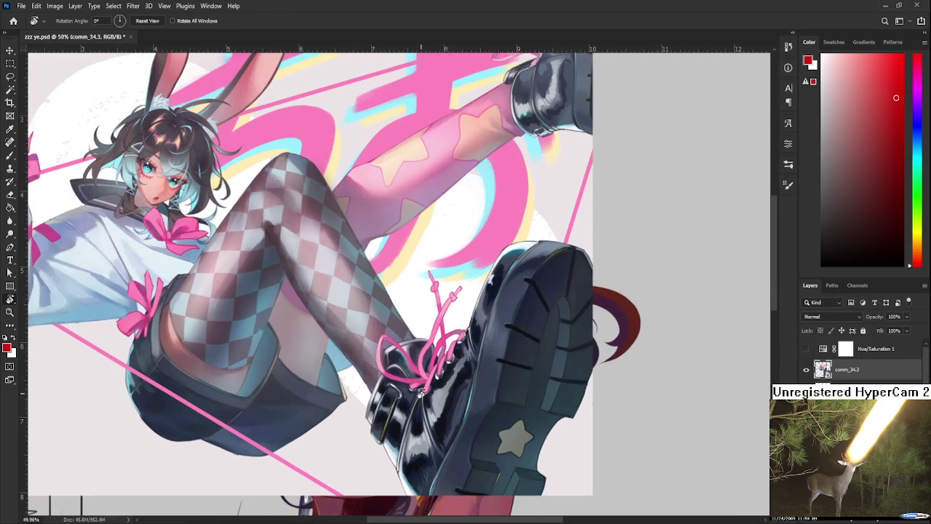
scroll(421, 393, "down", 3)
scroll(420, 391, "down", 1)
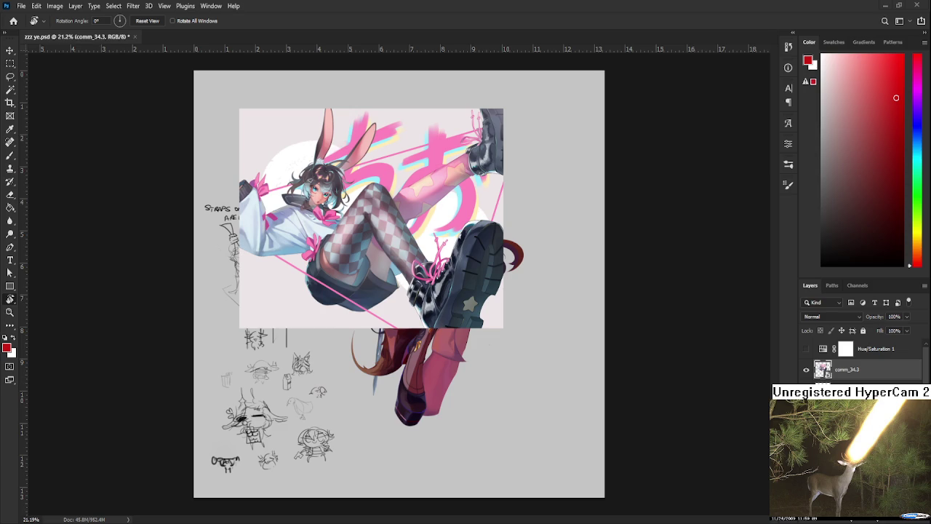
scroll(361, 253, "up", 3, "alt")
scroll(361, 253, "up", 3, "alt")
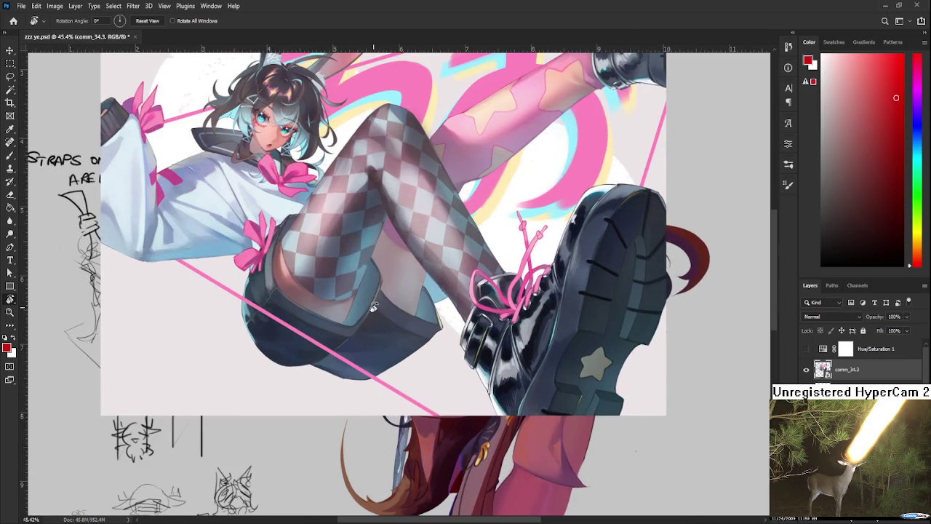
scroll(361, 262, "up", 2)
scroll(414, 429, "up", 2, "alt")
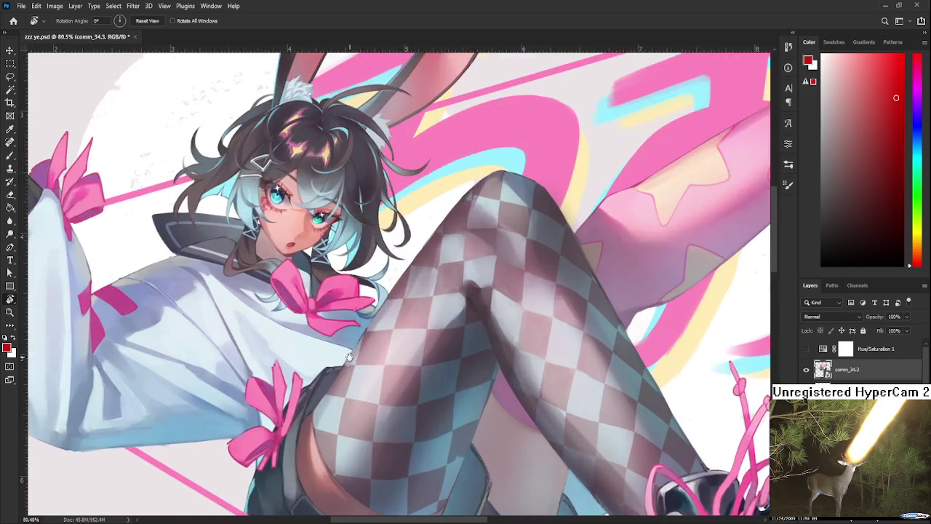
scroll(417, 444, "up", 2, "alt")
scroll(390, 402, "up", 2, "alt")
scroll(390, 402, "up", 2, "alt")
scroll(390, 402, "up", 2, "alt")
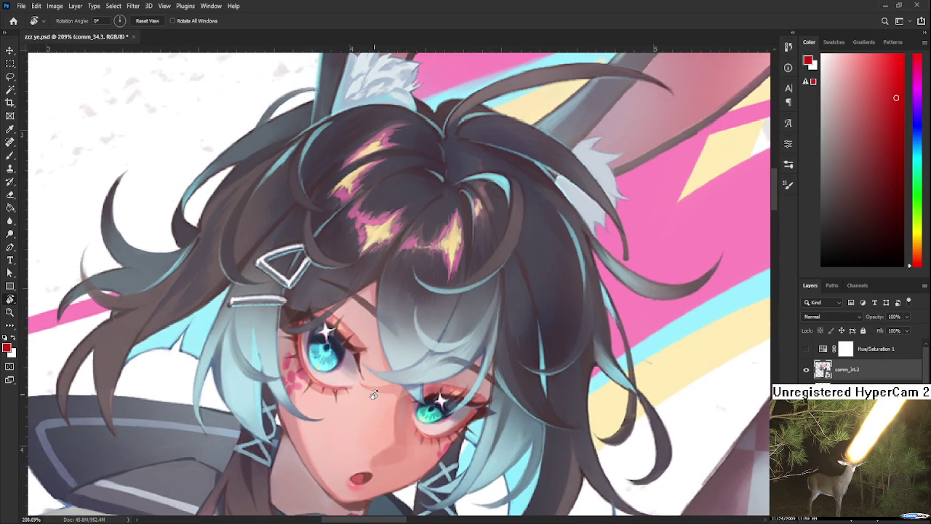
scroll(373, 395, "down", 2, "alt")
scroll(374, 395, "down", 2, "alt")
scroll(375, 400, "down", 1, "alt")
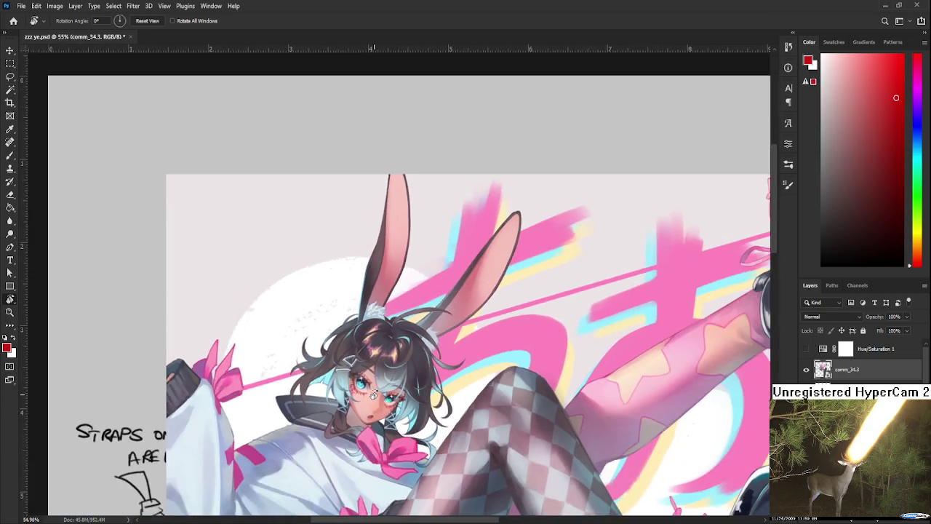
scroll(378, 415, "down", 1, "alt")
scroll(385, 428, "down", 1)
scroll(371, 340, "down", 2, "alt")
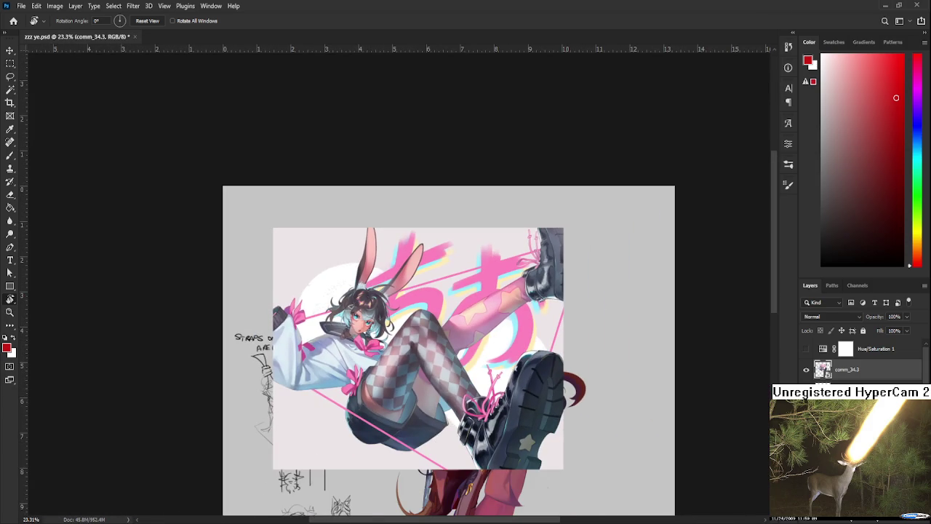
key("Delete")
Pan back onto the main illustration and rotate so the red-stockinged girl is nearly upright.
left_click_drag(514, 456, 481, 225)
scroll(421, 303, "up", 2, "alt")
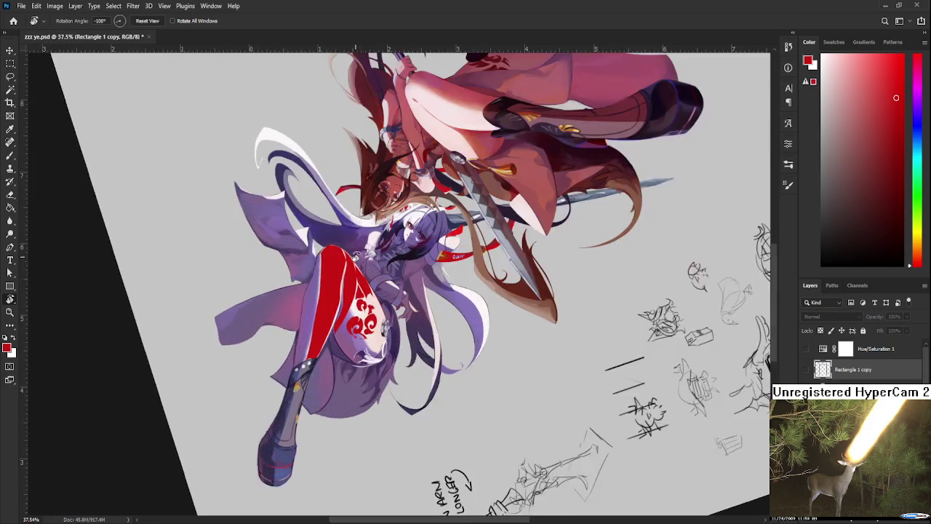
scroll(350, 297, "up", 3, "alt")
scroll(349, 297, "down", 2, "alt")
left_click_drag(523, 296, 475, 313)
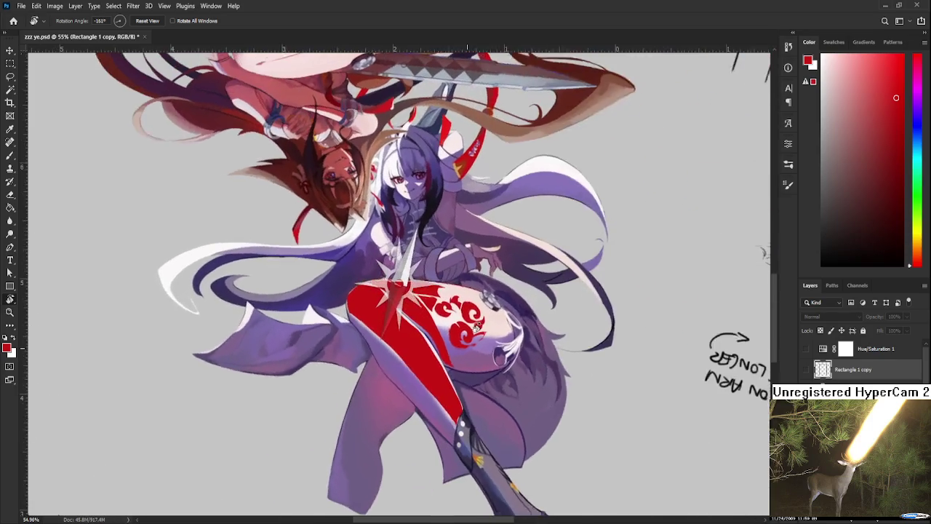
scroll(474, 313, "up", 1, "alt")
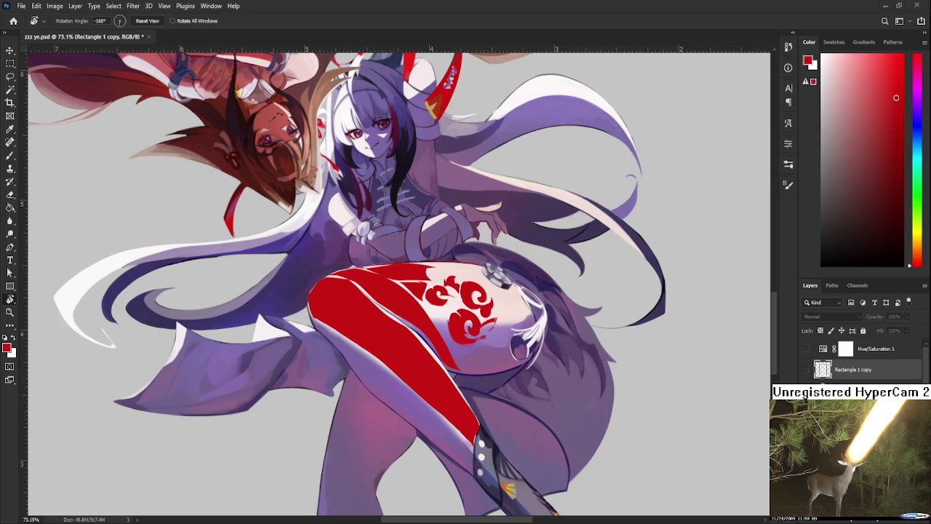
Rotate the view back near upright, select Layer 13 copy, and briefly hide then restore the ribbon.
left_click_drag(535, 313, 474, 329)
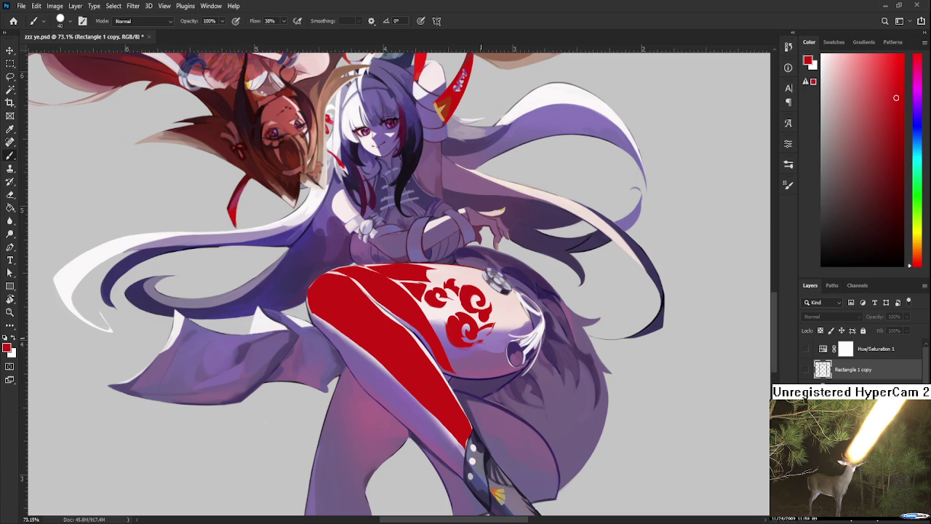
left_click_drag(448, 335, 440, 349)
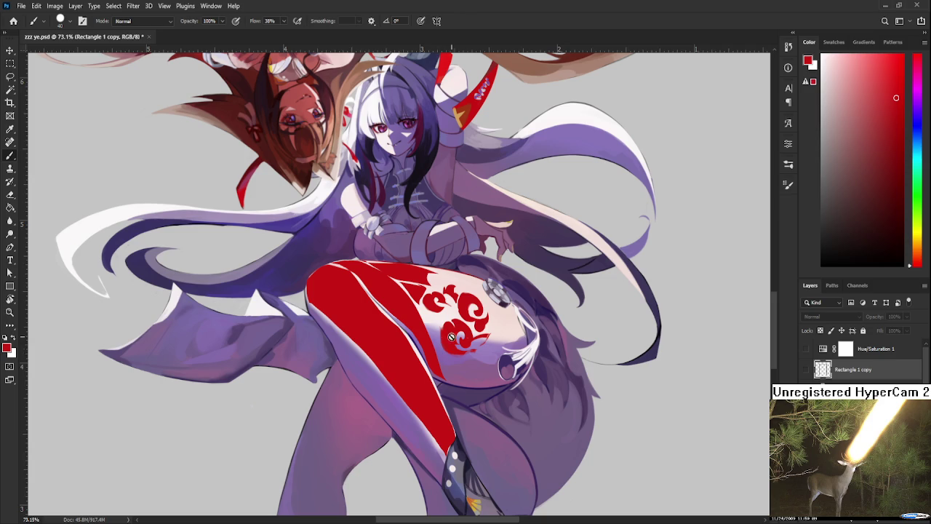
left_click(822, 386)
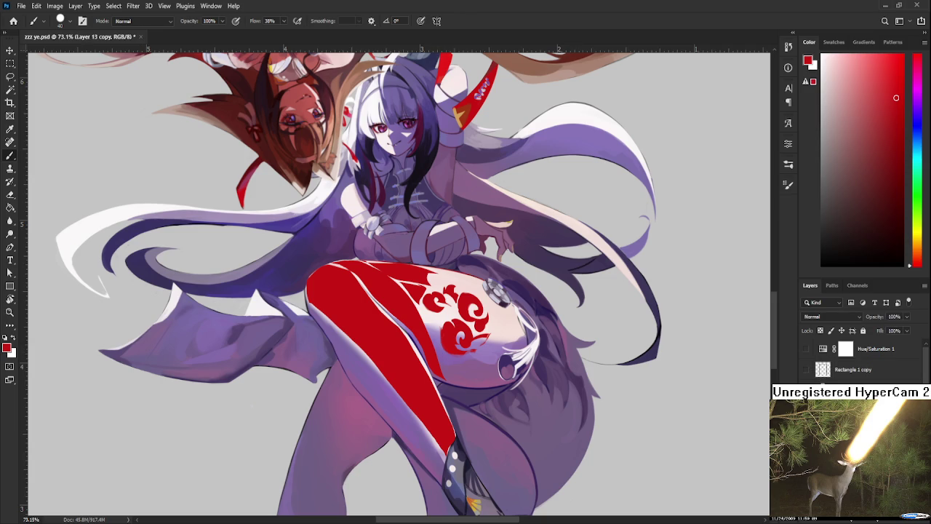
key("ctrl+z")
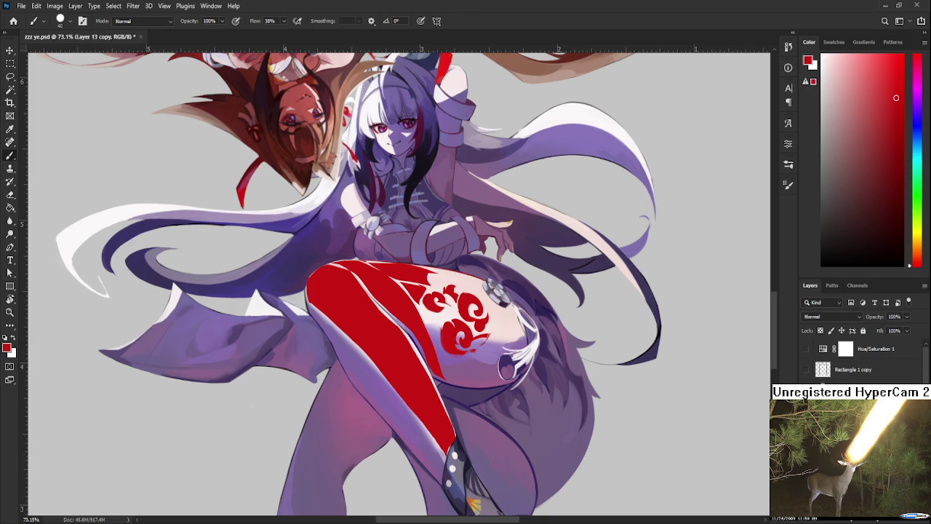
key("ctrl+shift+z")
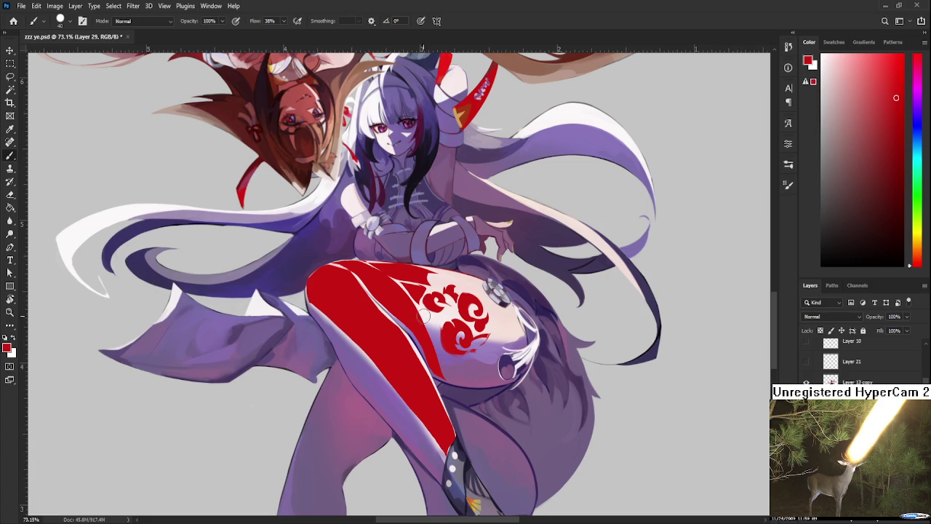
Lasso the swirl's left edge and clean it up with a smaller eraser.
key("l")
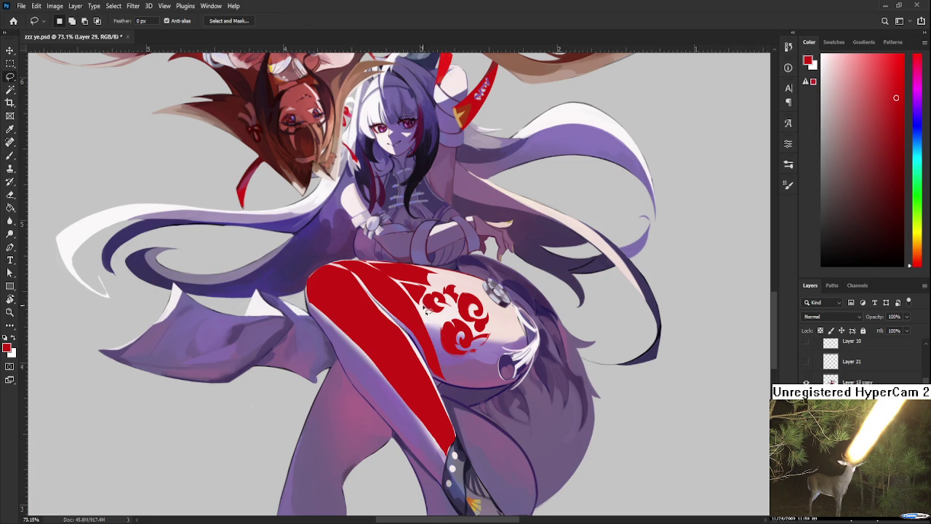
mouse_move(428, 314)
left_mouse_down()
mouse_move(438, 353)
mouse_move(420, 304)
left_mouse_up()
key("b")
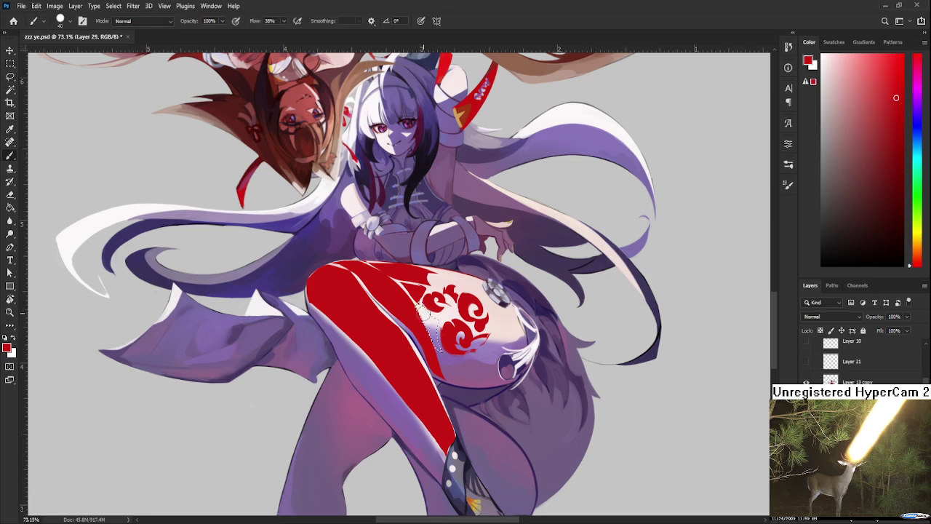
key("e")
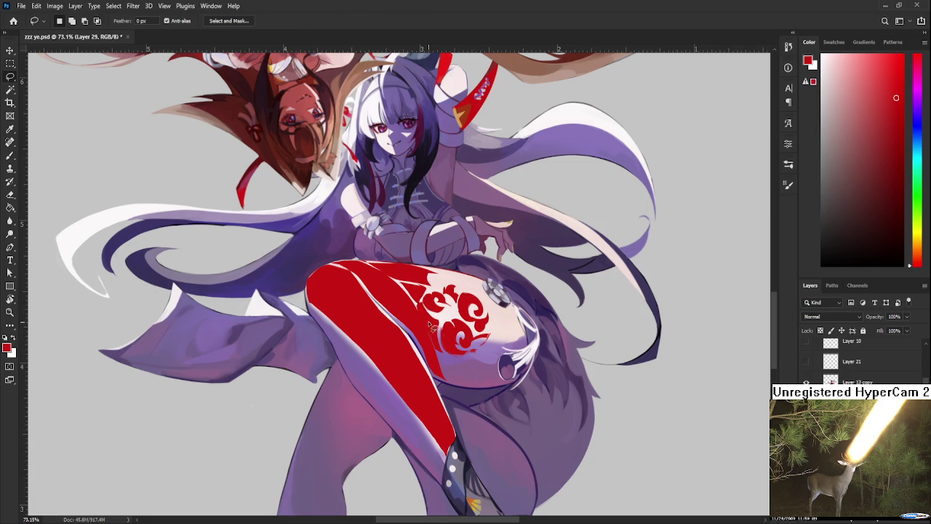
key("bracketleft")
key("bracketleft")
key("bracketleft")
key("bracketleft")
key("bracketleft")
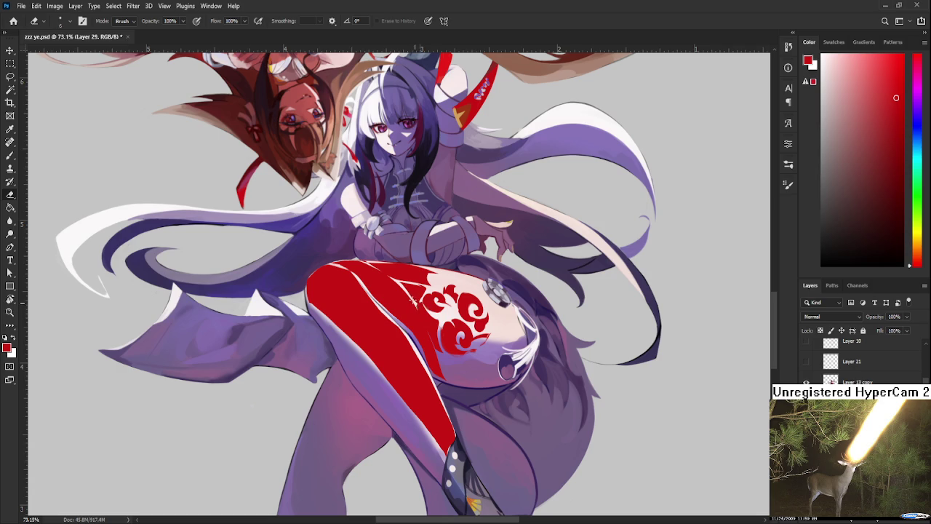
scroll(432, 345, "down", 1)
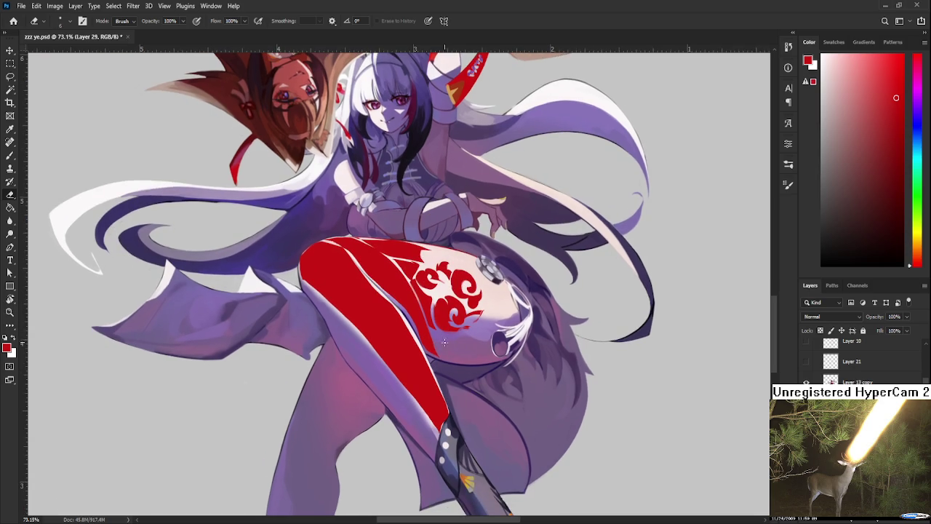
Rotate the canvas view from about 108° round to -141°.
key("r")
left_click_drag(431, 315, 475, 286)
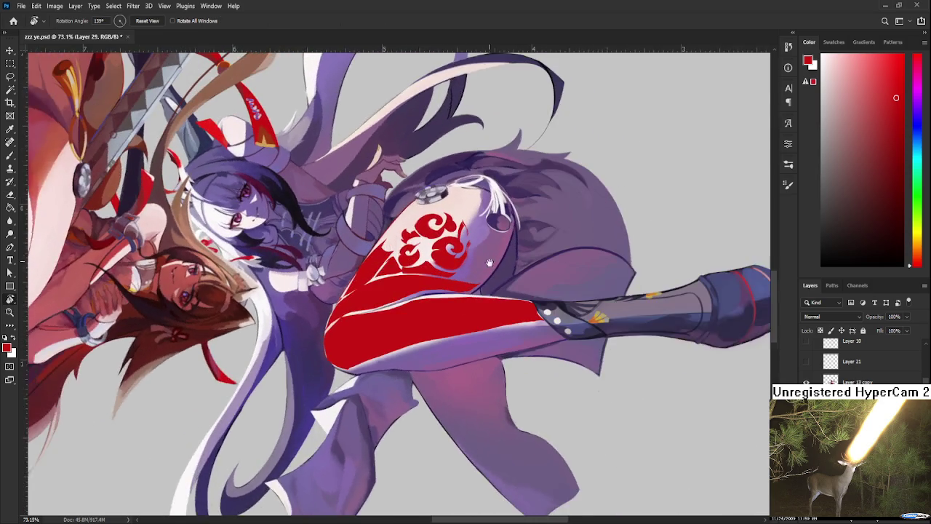
key("l")
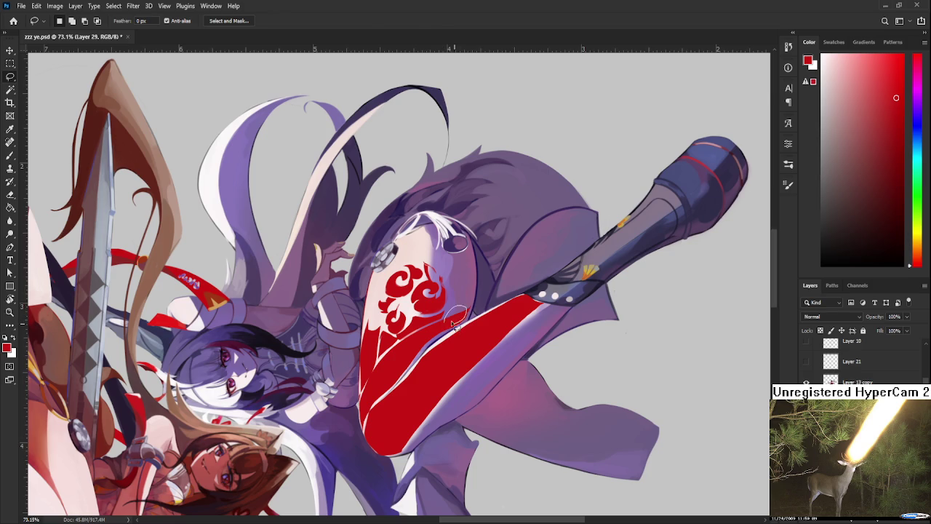
key("b")
key("r")
left_click_drag(484, 309, 419, 380)
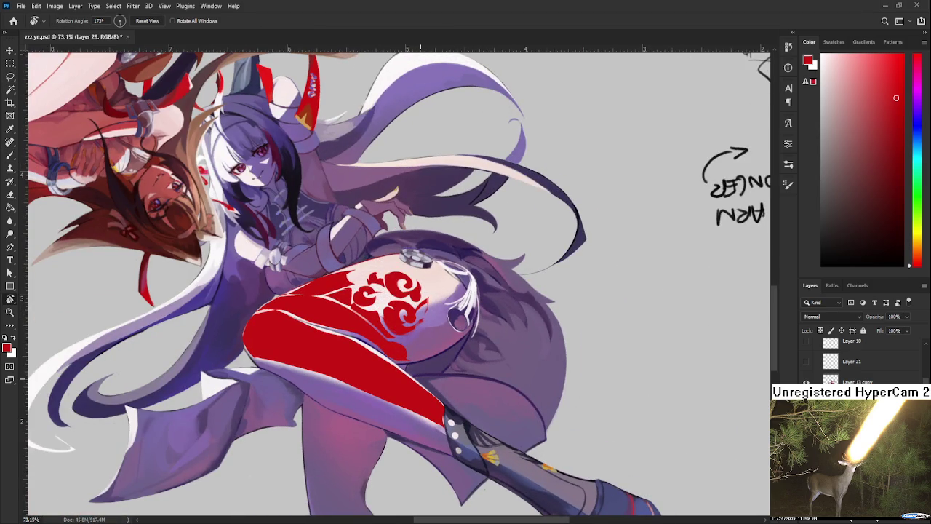
left_click_drag(421, 380, 383, 406)
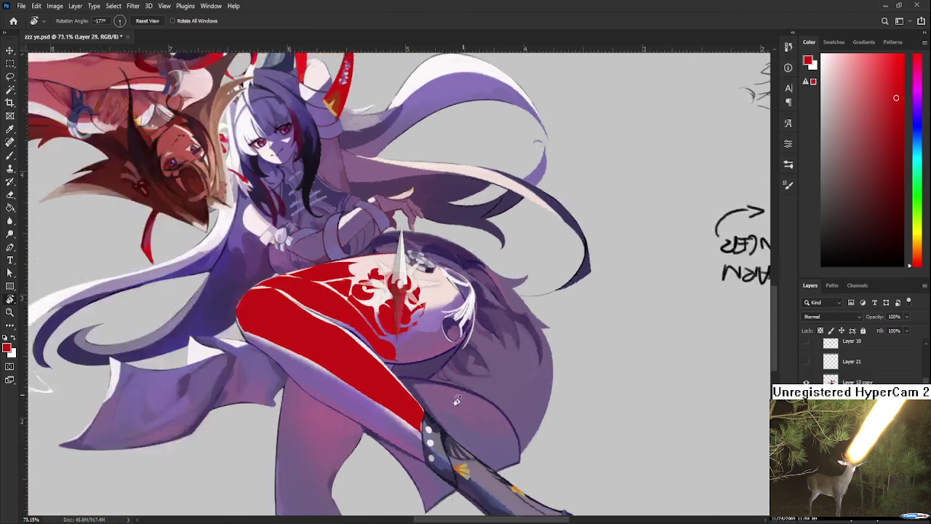
scroll(398, 383, "down", 5)
scroll(393, 375, "up", 3)
scroll(392, 373, "up", 1)
Replace the earlier light stroke with a highlight down the red leg's left edge.
key("b")
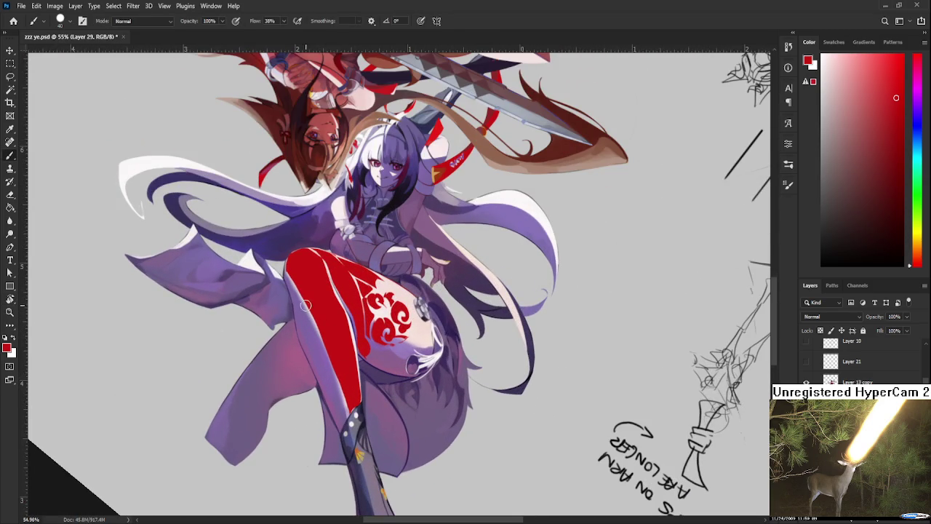
key("ctrl+z")
mouse_move(285, 277)
left_mouse_down()
mouse_move(337, 413)
mouse_move(297, 305)
left_mouse_up()
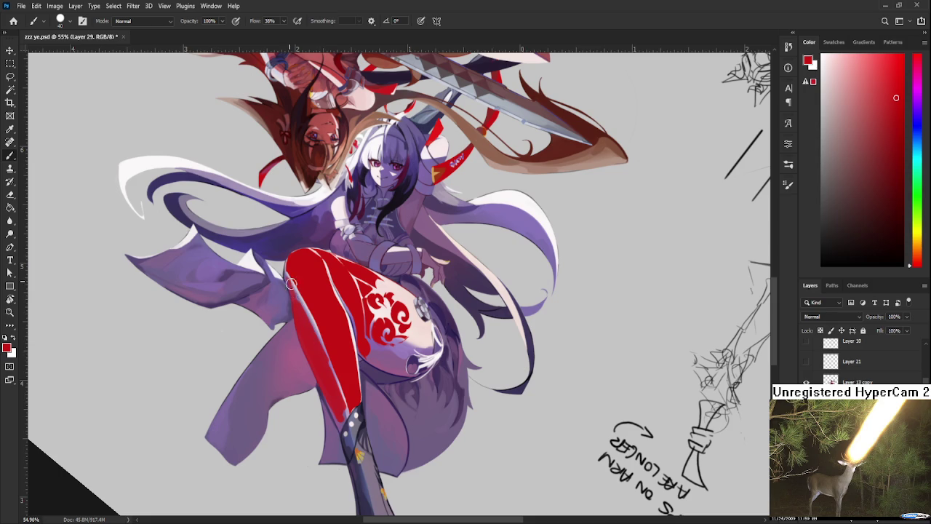
left_click_drag(297, 305, 328, 385)
key("e")
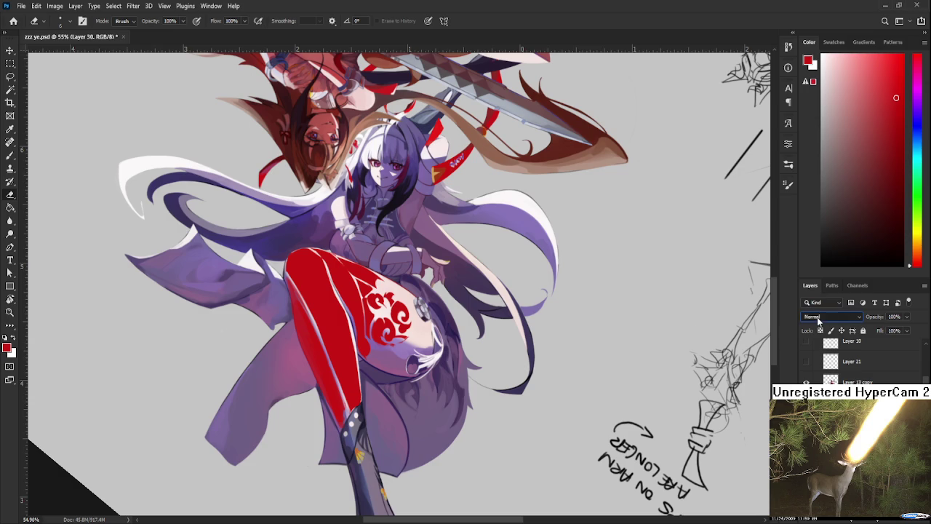
Choose a darker, brighter purple and enlarge the brush.
scroll(813, 317, "down", 3)
key("b")
left_click(270, 370, "alt")
left_click(446, 325, "alt")
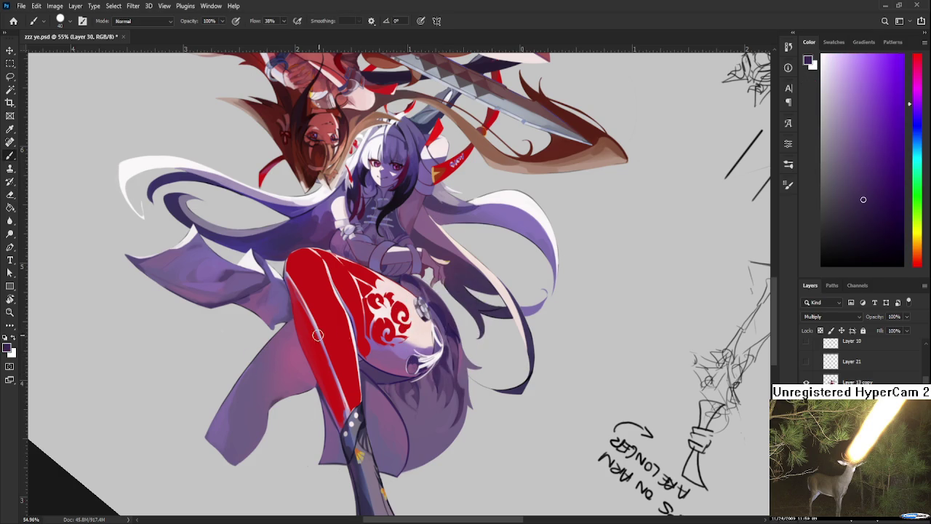
left_click(883, 167)
key("bracketleft")
key("bracketright")
key("bracketright")
key("bracketright")
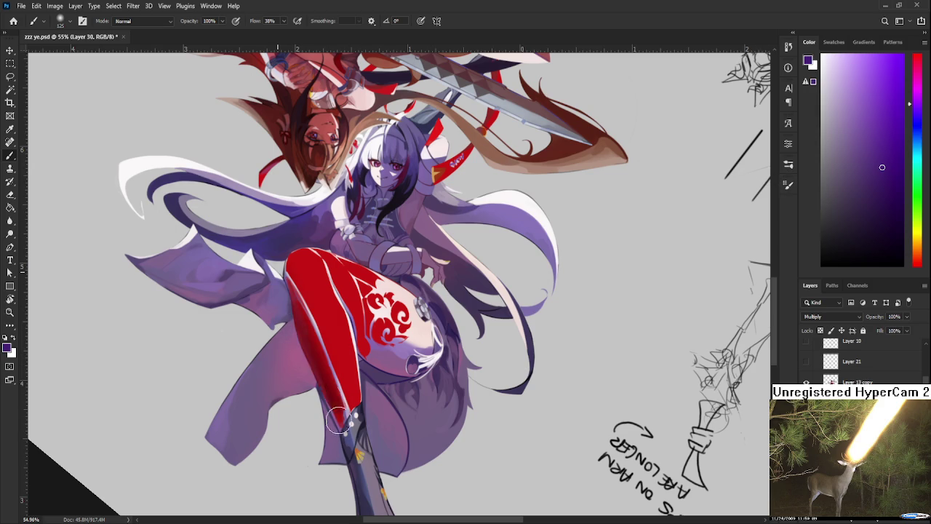
Brush purple shading over the red leg, undoing unsatisfactory strokes.
left_click_drag(337, 420, 302, 298)
left_click_drag(342, 422, 291, 284)
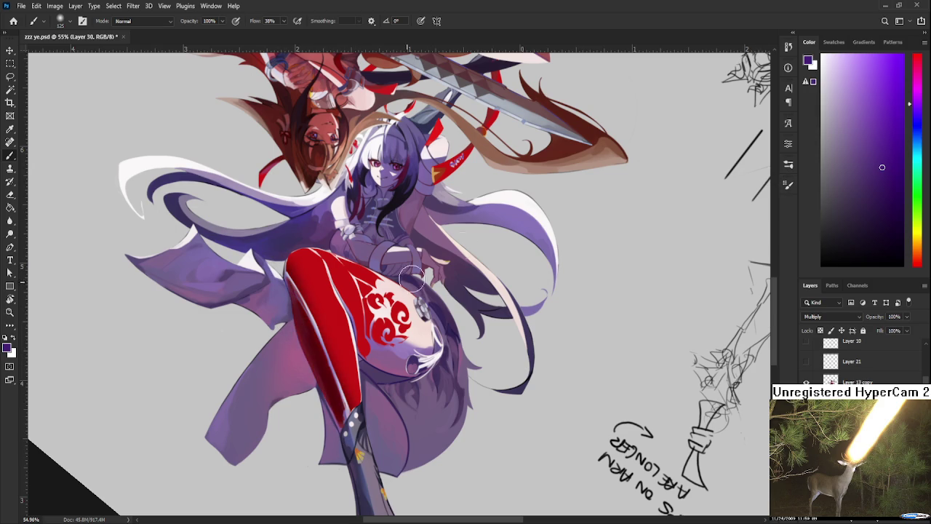
key("ctrl+z")
left_click_drag(875, 159, 885, 139)
mouse_move(346, 422)
left_mouse_down()
mouse_move(291, 294)
mouse_move(314, 349)
left_mouse_up()
key("ctrl+z")
left_click(887, 180)
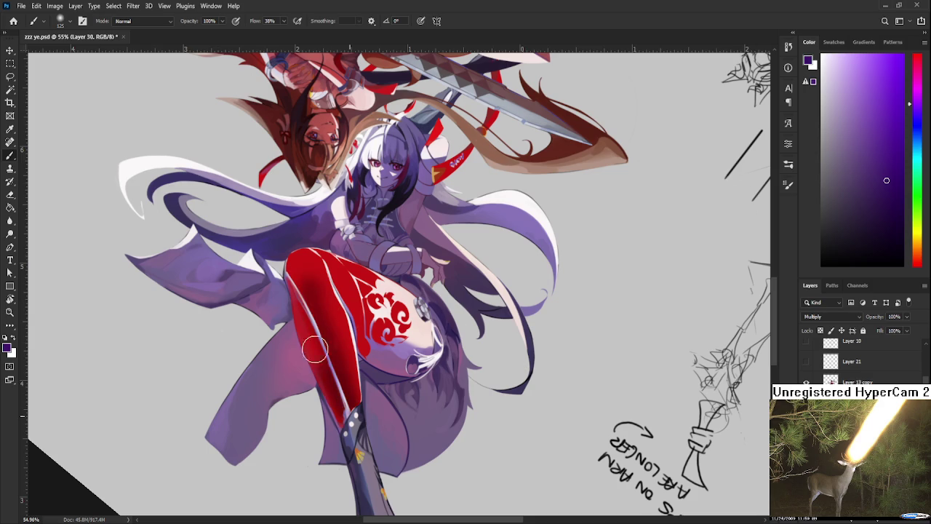
key("ctrl+z")
Try bluer and purple shades while shading down the leg's left side.
left_click(917, 124)
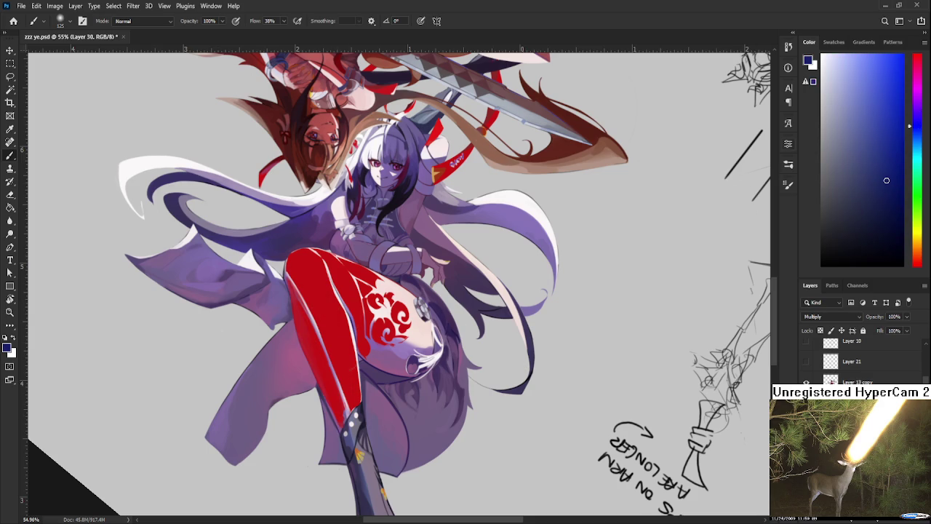
left_click_drag(299, 288, 342, 425)
key("ctrl+z")
left_click(918, 98)
left_click_drag(879, 156, 874, 134)
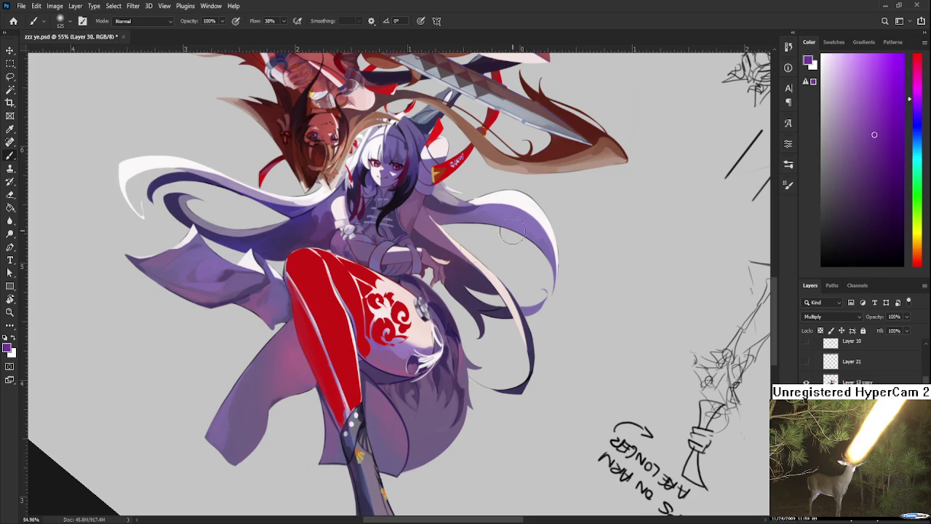
left_click_drag(295, 268, 348, 423)
key("ctrl+z")
left_click_drag(293, 271, 362, 414)
key("ctrl+z")
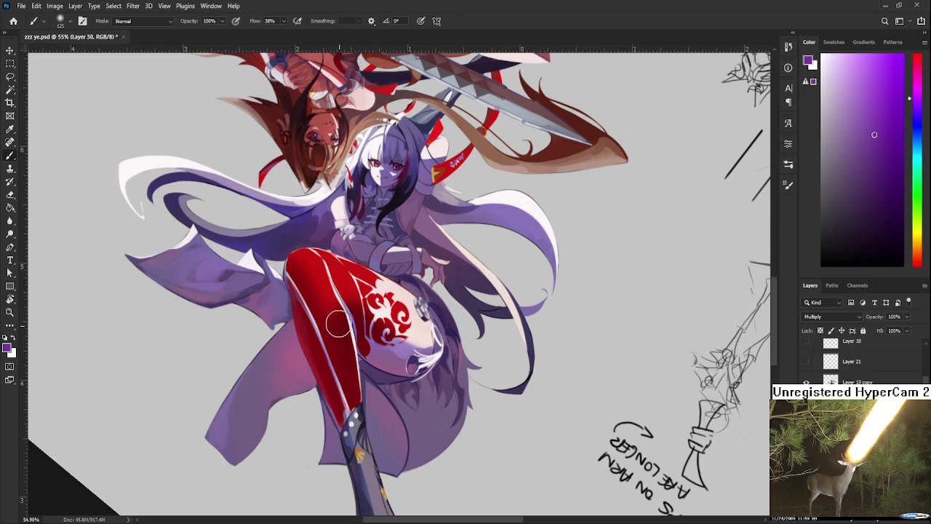
Enlarge the eraser to about 50 and slightly adjust the canvas view.
key("e")
key("bracketright")
key("bracketright")
key("bracketright")
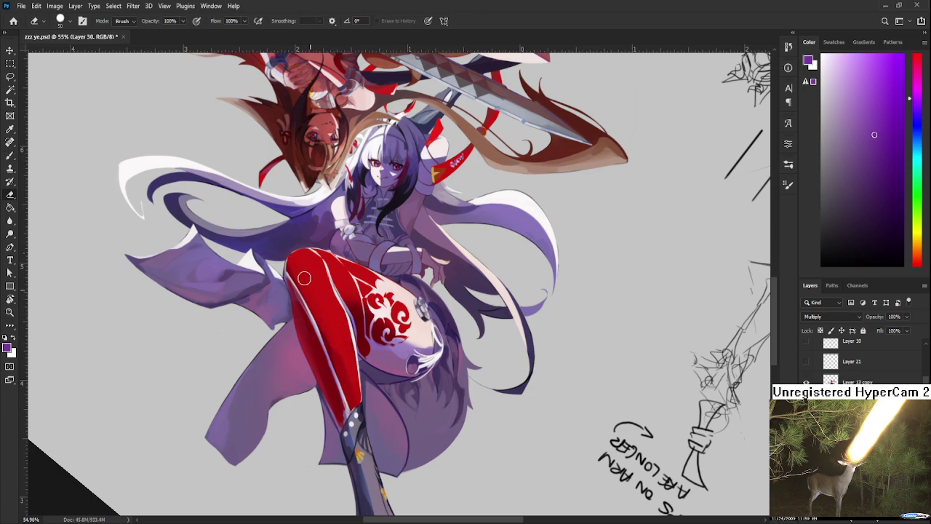
key("b")
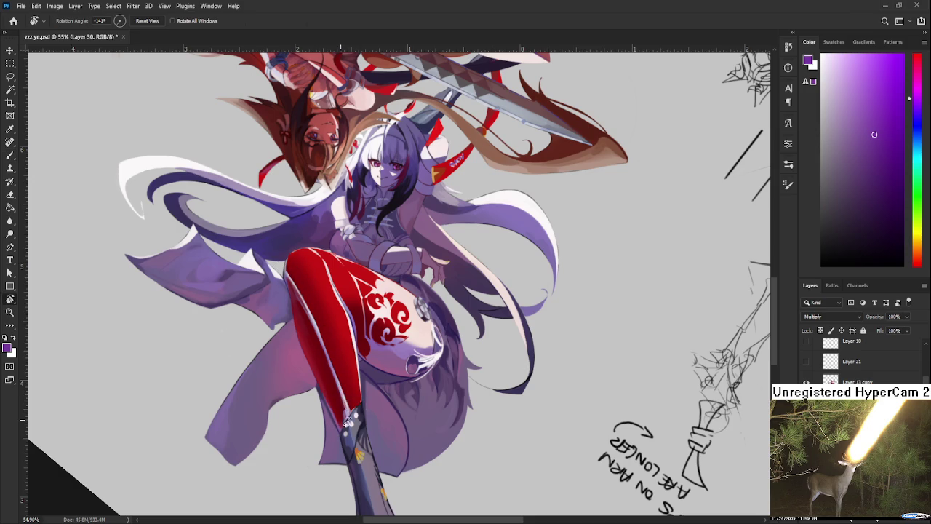
left_click_drag(358, 405, 363, 416)
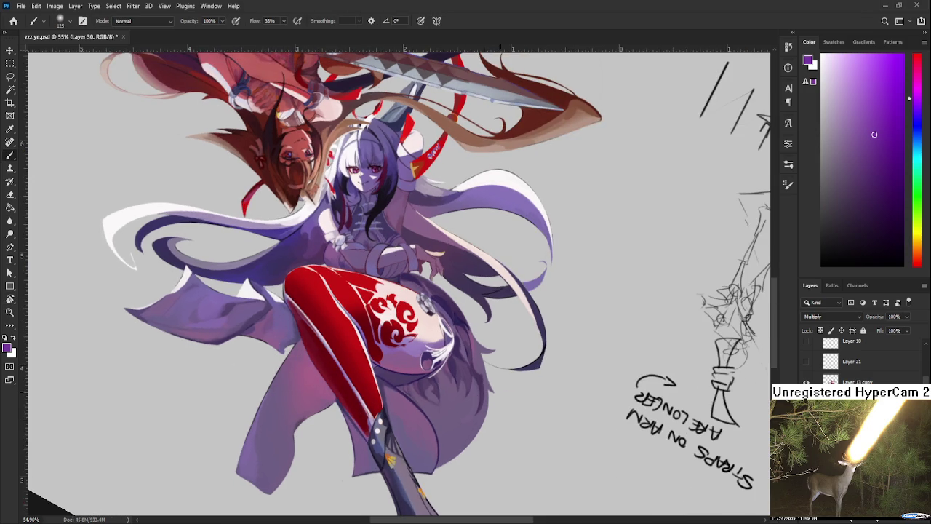
scroll(489, 347, "down", 5)
scroll(488, 346, "up", 3)
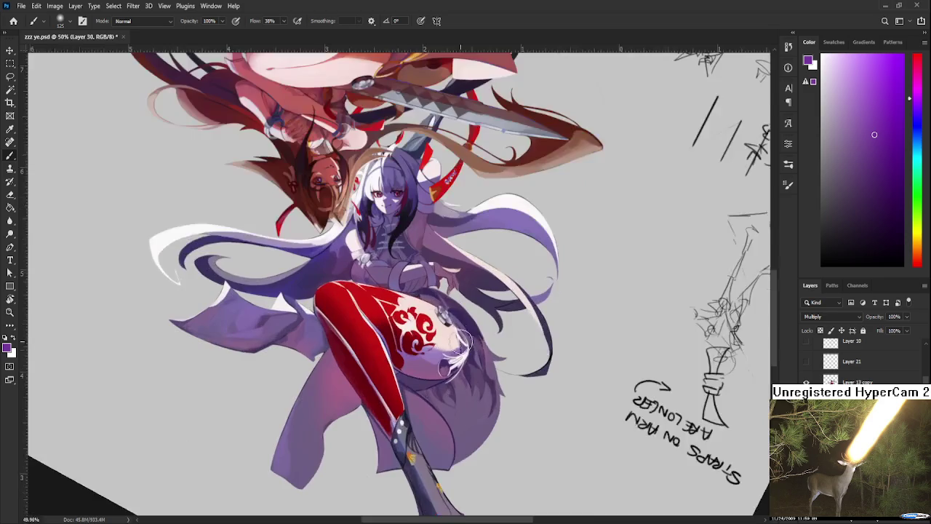
scroll(437, 349, "up", 1)
scroll(388, 376, "down", 1)
Sample a pink from the leg, then shift the colour through magenta to blue.
left_click(337, 374, "alt")
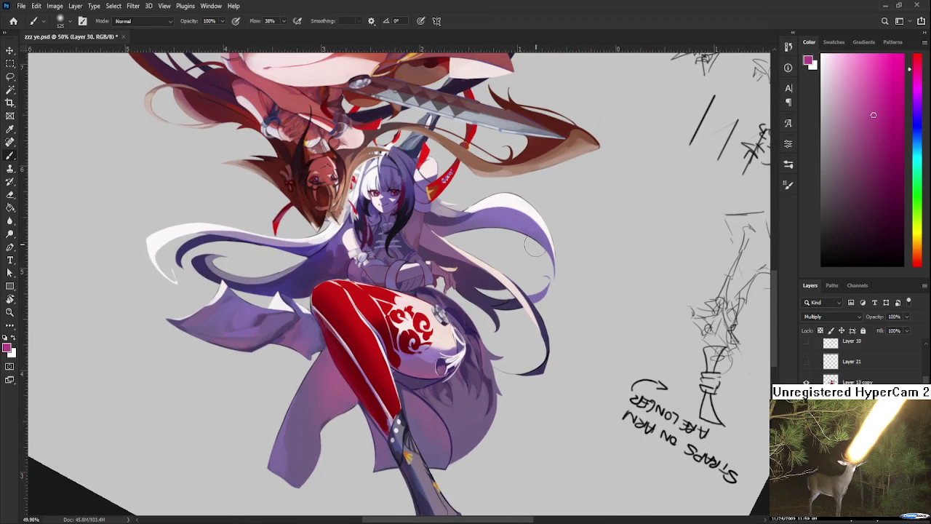
left_click(897, 99)
left_click_drag(914, 182, 914, 141)
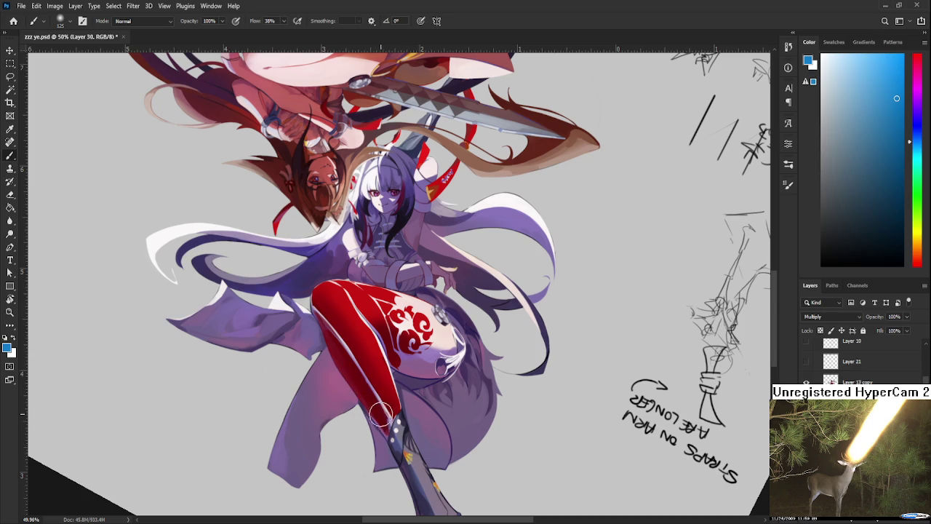
scroll(509, 277, "down", 3)
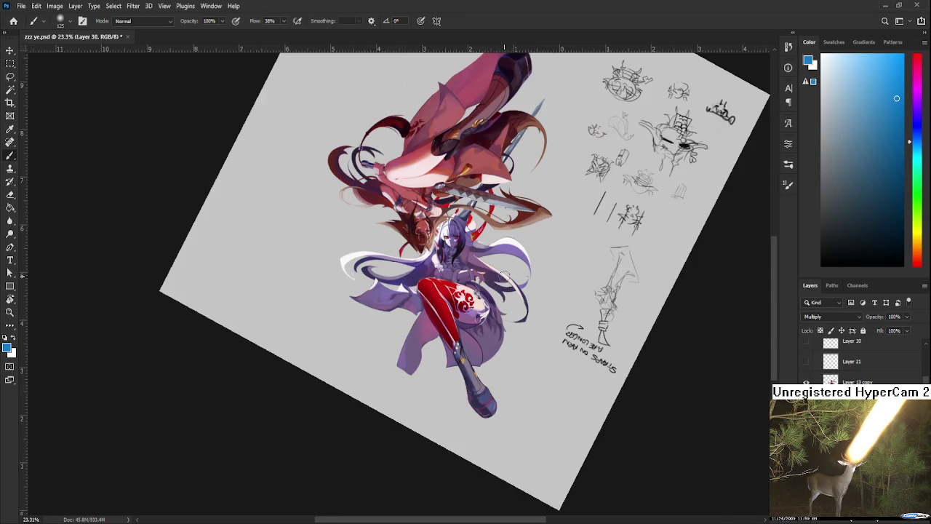
Pick a purple shading colour and undo the two most recent changes.
scroll(504, 275, "up", 3)
scroll(504, 275, "up", 2)
right_click(309, 227, "alt+shift")
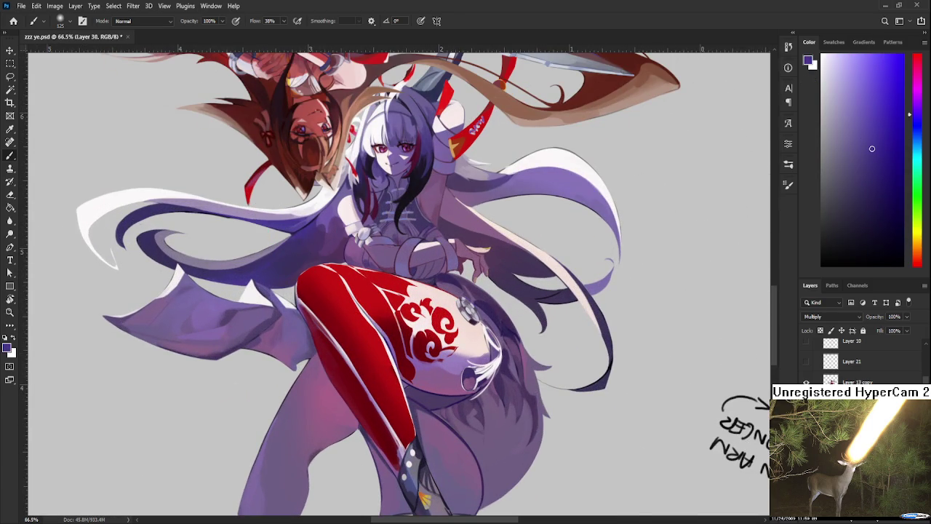
key("ctrl+z")
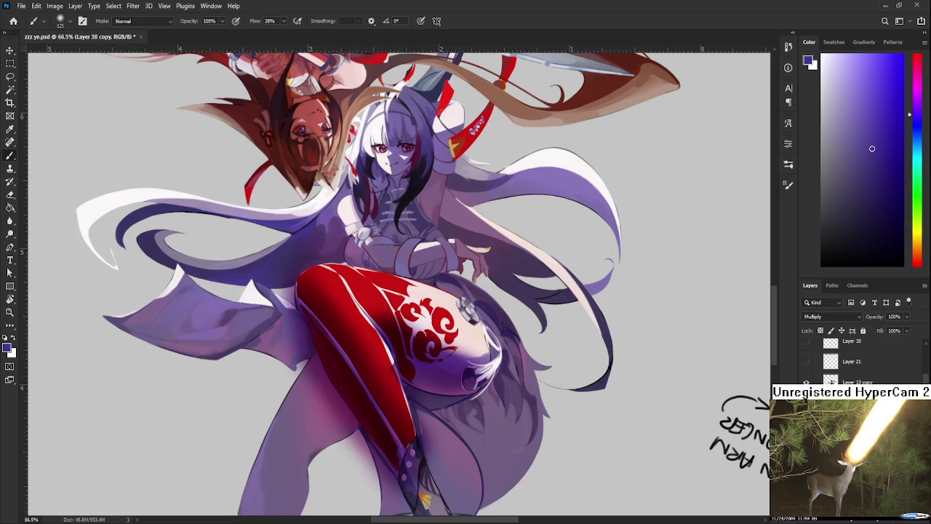
key("ctrl+z")
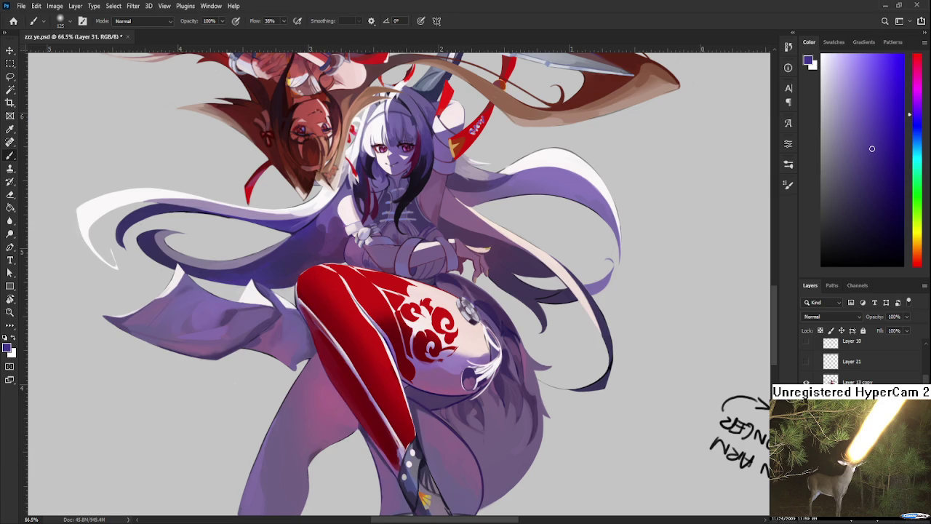
scroll(817, 317, "down", 9)
Sample the leg's dark red, settle on light purple, and test then undo a shin stroke.
left_click(375, 416, "alt")
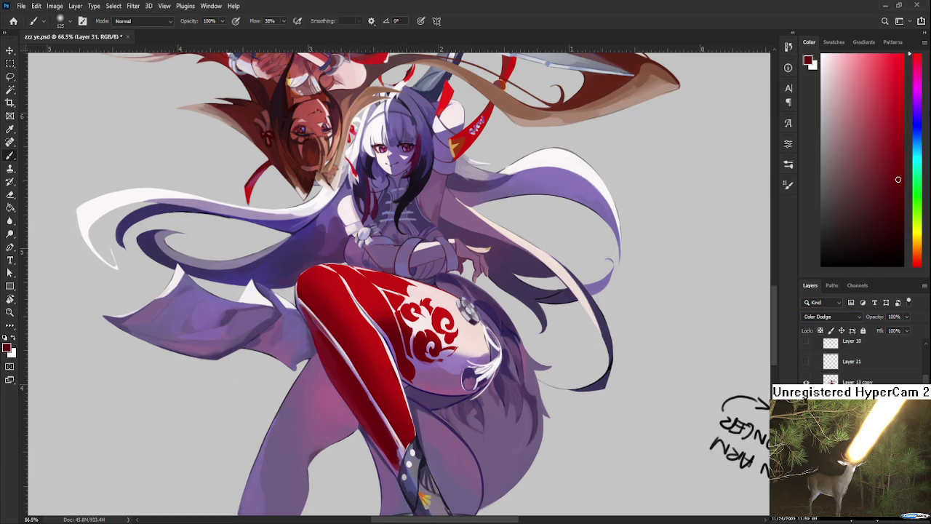
left_click_drag(908, 121, 909, 104)
left_click(865, 95)
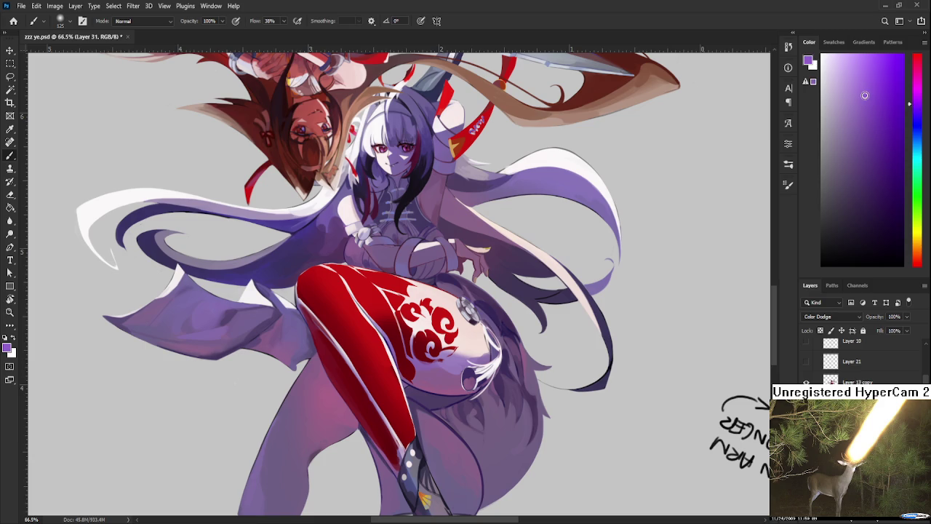
left_click_drag(356, 348, 406, 445)
key("ctrl+z")
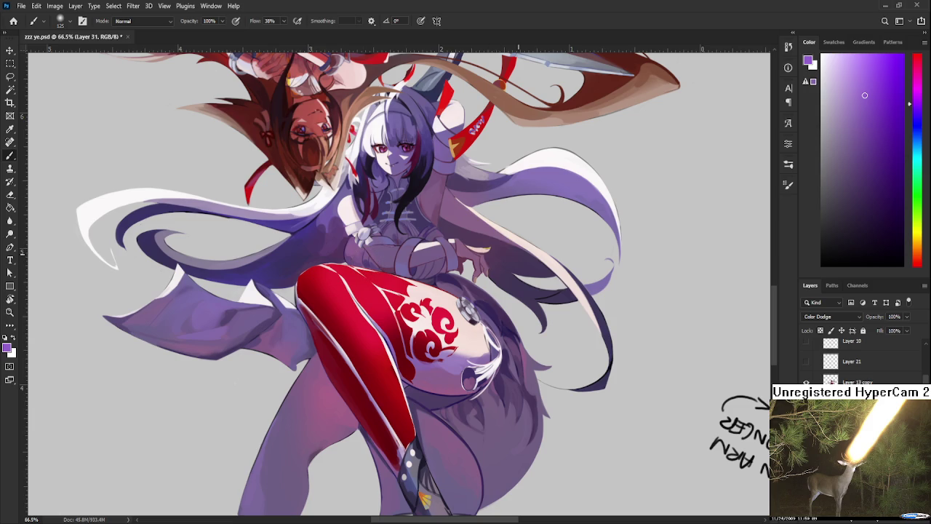
Choose a darker purple and enlarge the brush to 400.
scroll(516, 255, "down", 3)
left_click(894, 211)
left_click(881, 217)
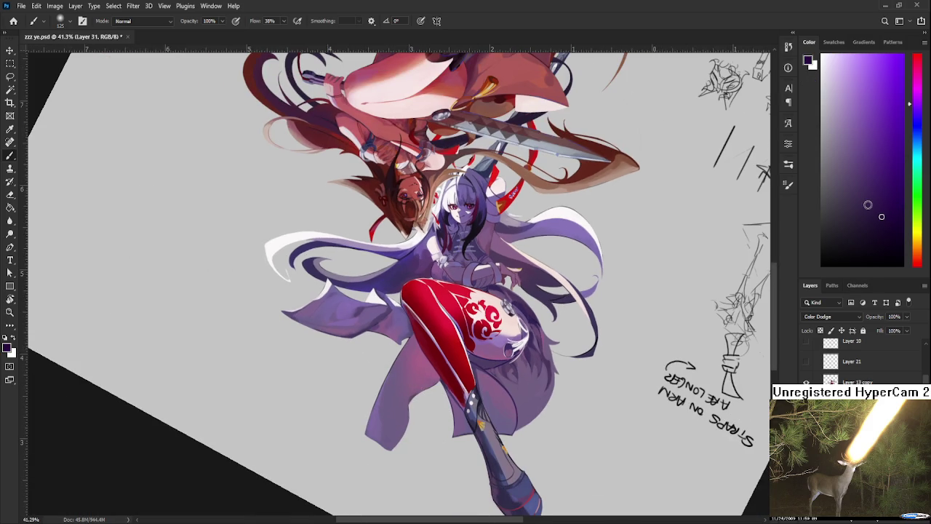
key("bracketright")
key("bracketright")
key("bracketright")
left_click_drag(895, 238, 895, 249)
scroll(518, 318, "up", 3)
scroll(858, 360, "up", 3)
scroll(858, 360, "up", 3)
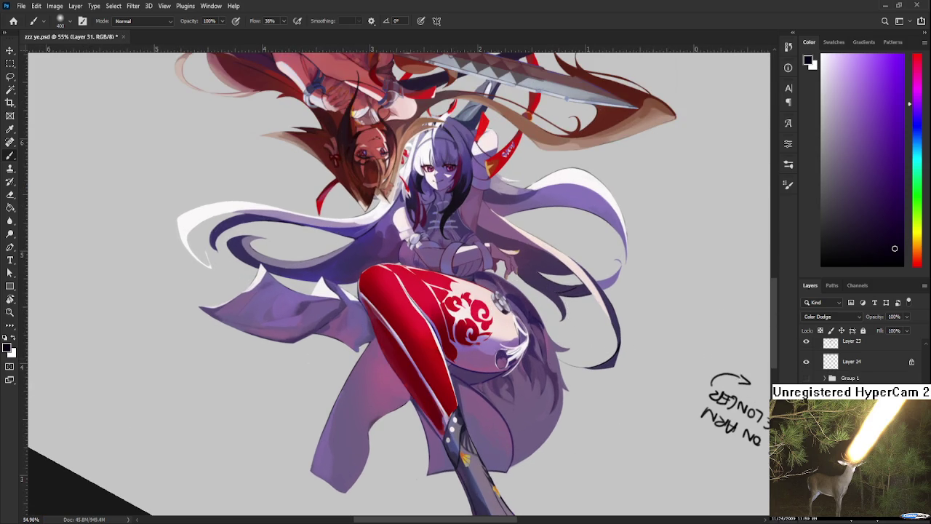
Select Layer 30 copy and lower its opacity to about 63%.
key("alt+bracketleft")
key("ctrl+j")
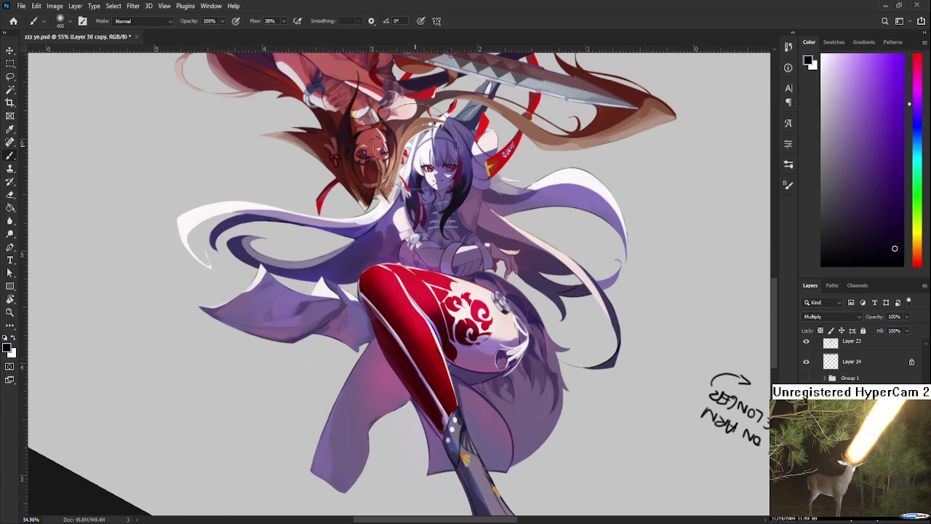
scroll(400, 284, "down", 2)
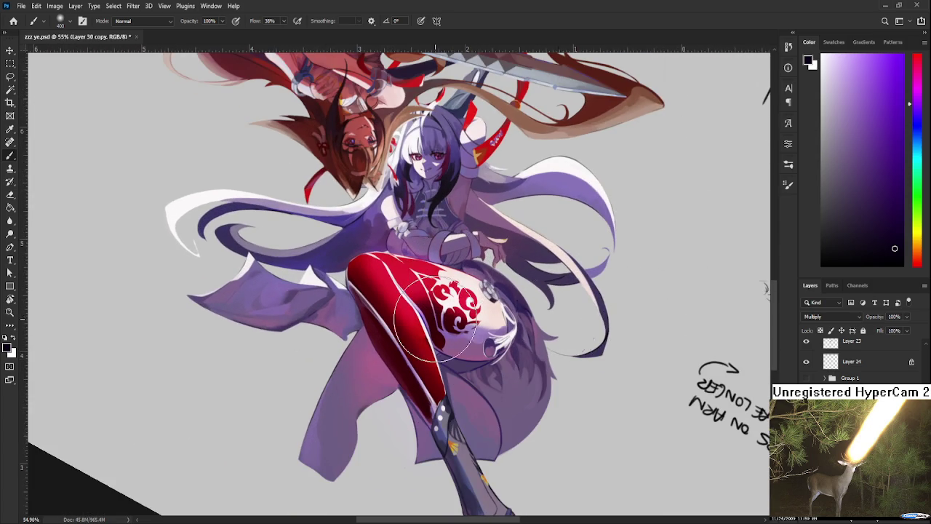
scroll(644, 291, "up", 3)
left_click_drag(907, 317, 895, 332)
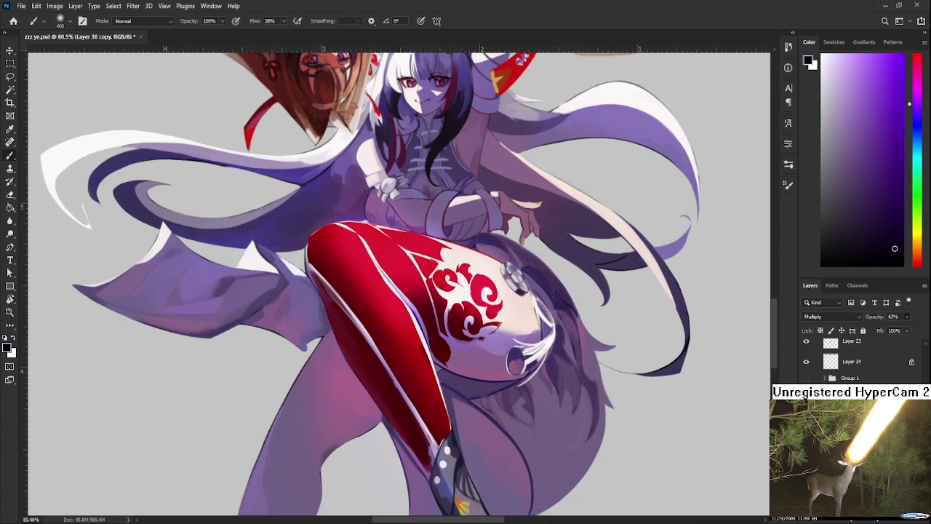
key("Delete")
Clip Color Dodge Layer 31 to the yeee layer.
key("ctrl+shift+alt+n")
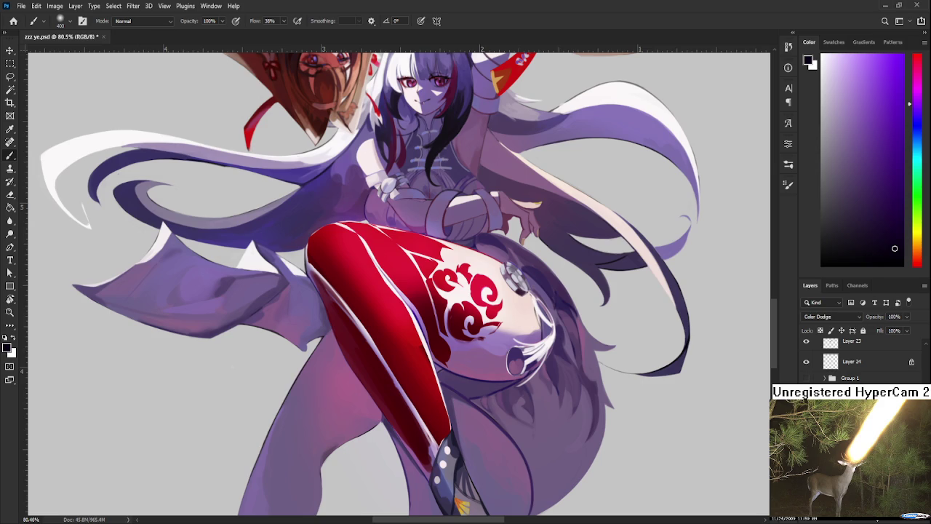
key("alt+shift+d")
key("ctrl+alt+g")
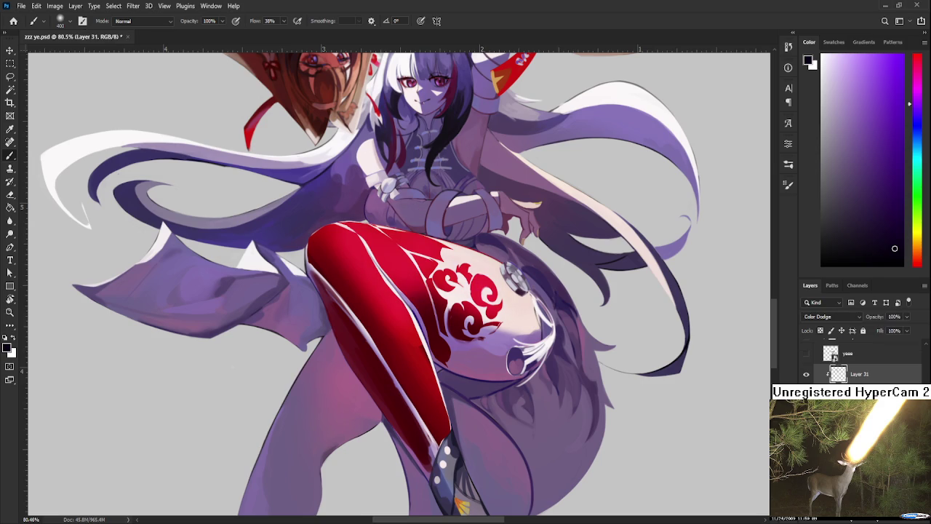
key("alt+bracketleft")
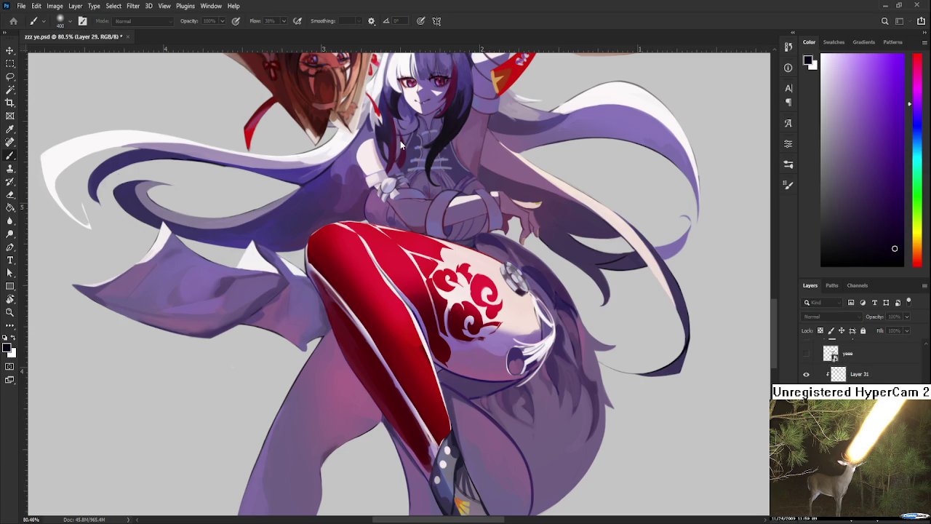
key("ctrl+j")
key("ctrl+z")
Step back and forward through history to compare the leg highlights.
scroll(393, 284, "up", 1)
key("shift+alt+m")
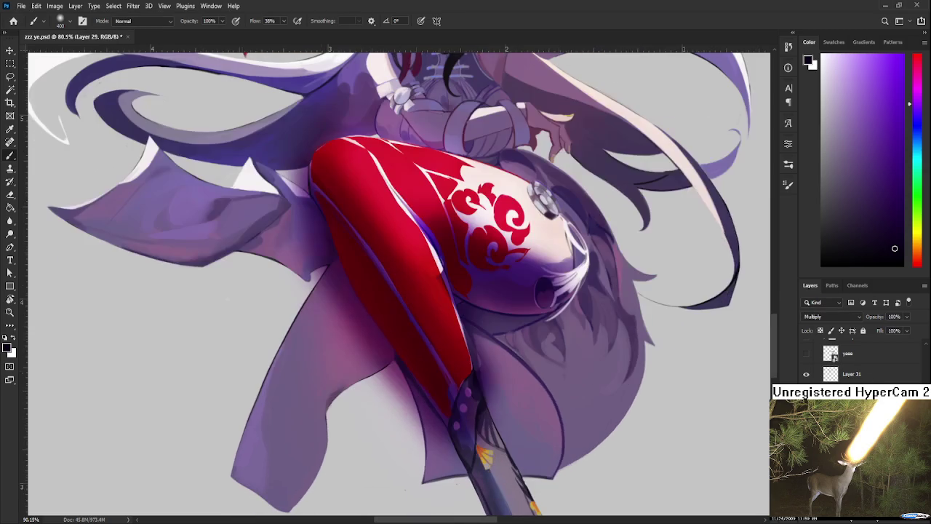
key("ctrl+z")
key("ctrl+z")
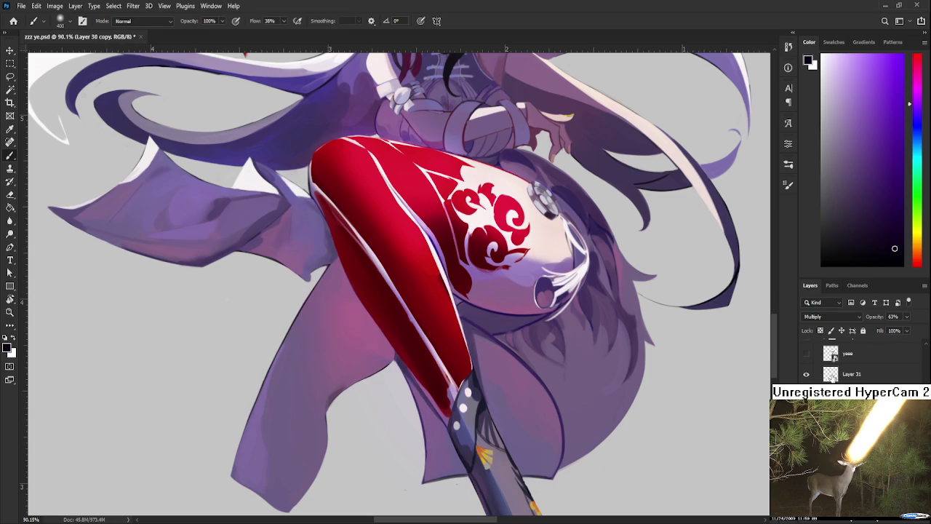
key("ctrl+z")
key("ctrl+z")
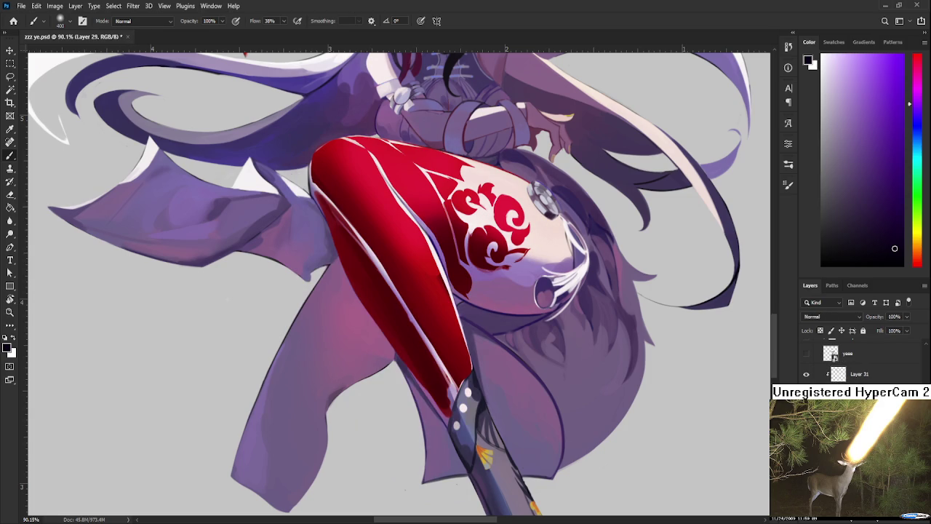
key("ctrl+z")
key("ctrl+shift+z")
key("ctrl+shift+z")
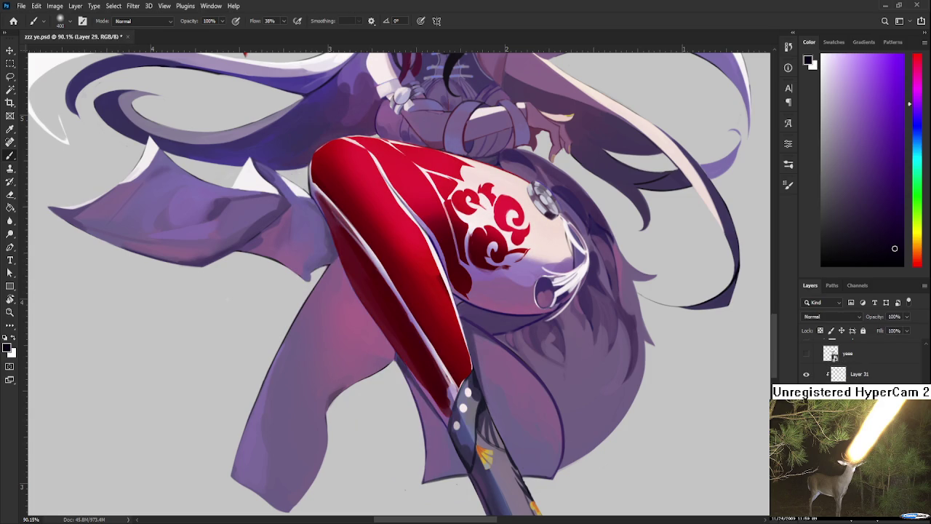
Select Layer 31 and toggle its visibility to compare.
left_click(867, 383)
left_click(807, 374)
left_click(807, 374)
scroll(473, 320, "down", 3)
scroll(473, 320, "up", 3)
scroll(473, 320, "up", 1)
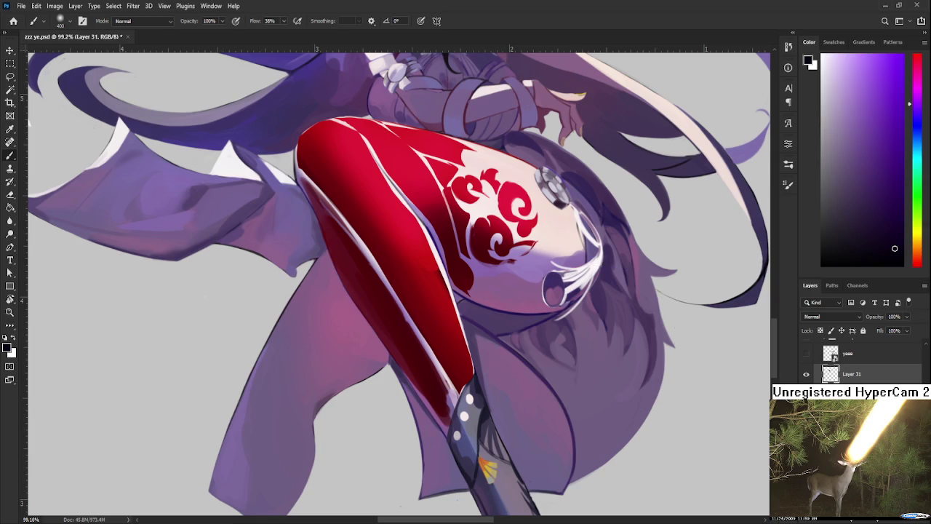
left_click(807, 374)
Compare Layer 31 on and off and sample several reds from the stocking.
left_click(807, 374)
left_click(807, 374)
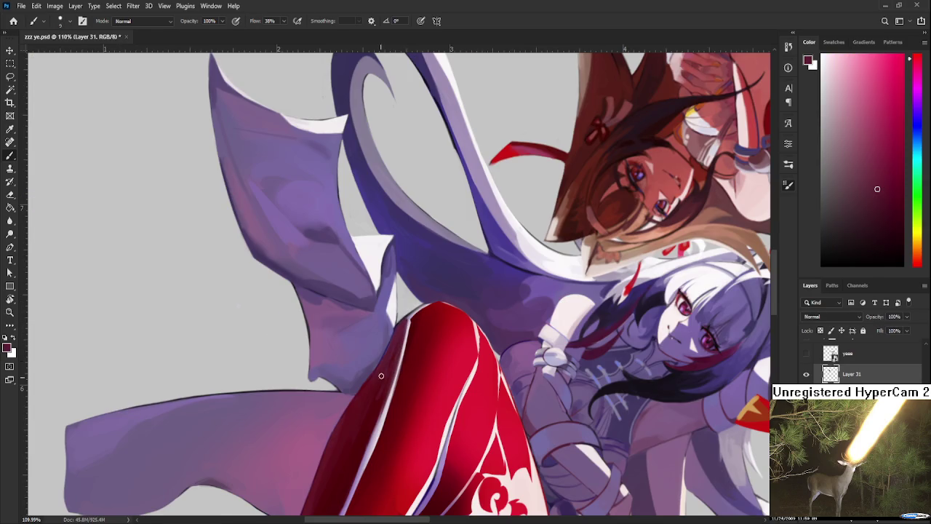
left_click(411, 320, "alt")
left_click(441, 305, "alt")
left_click(441, 311, "alt")
left_click(421, 327, "alt")
left_click(448, 312, "alt")
left_click(441, 304, "alt")
left_click(440, 301, "alt")
Darken the stocking's edge with a sampled red and erase stray paint.
left_click_drag(430, 308, 395, 336)
left_click(379, 332, "alt")
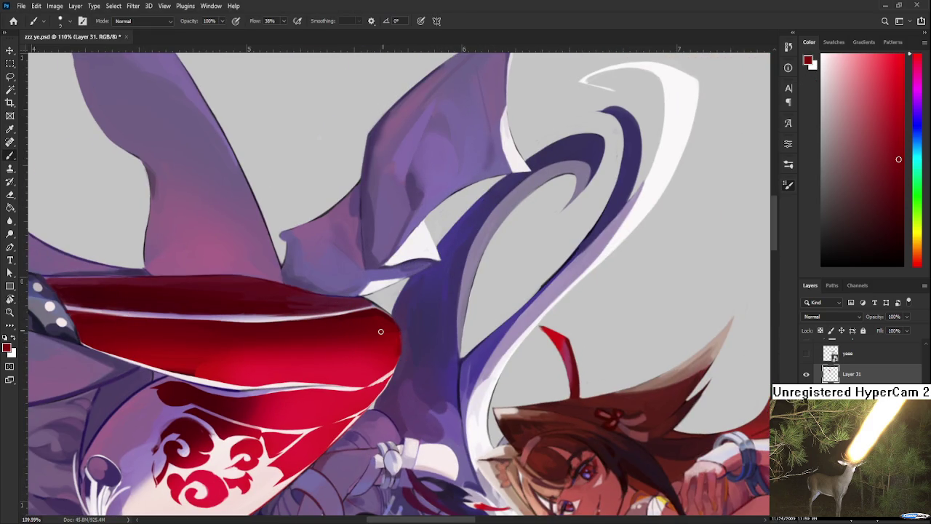
left_click(398, 330, "alt")
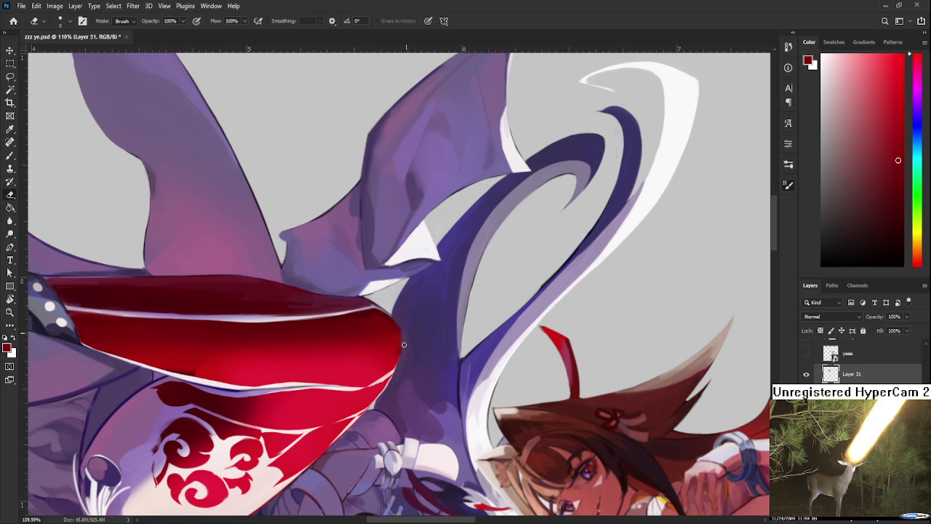
mouse_move(397, 369)
left_mouse_down()
mouse_move(438, 369)
mouse_move(442, 309)
mouse_move(464, 249)
mouse_move(407, 342)
left_mouse_up()
left_click(387, 352, "alt")
left_click_drag(388, 375, 390, 379)
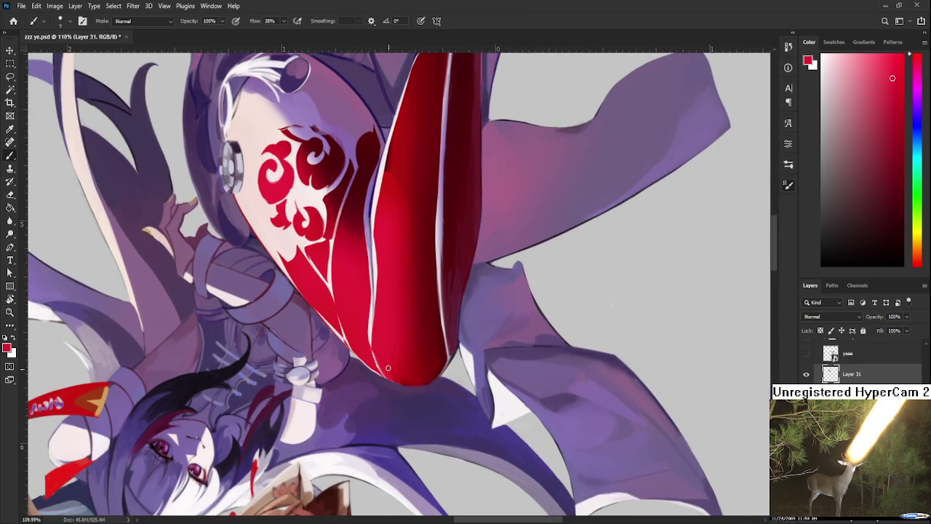
key("e")
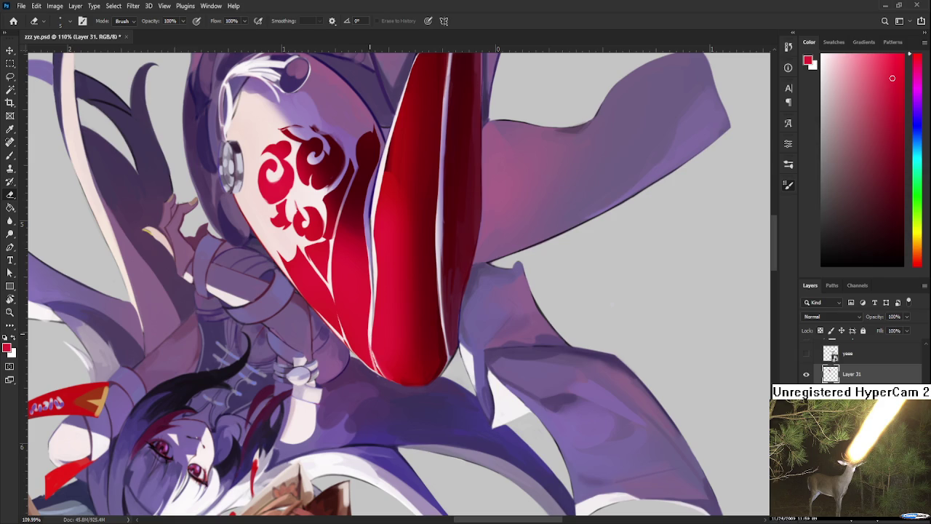
left_click_drag(370, 339, 380, 375)
key("b")
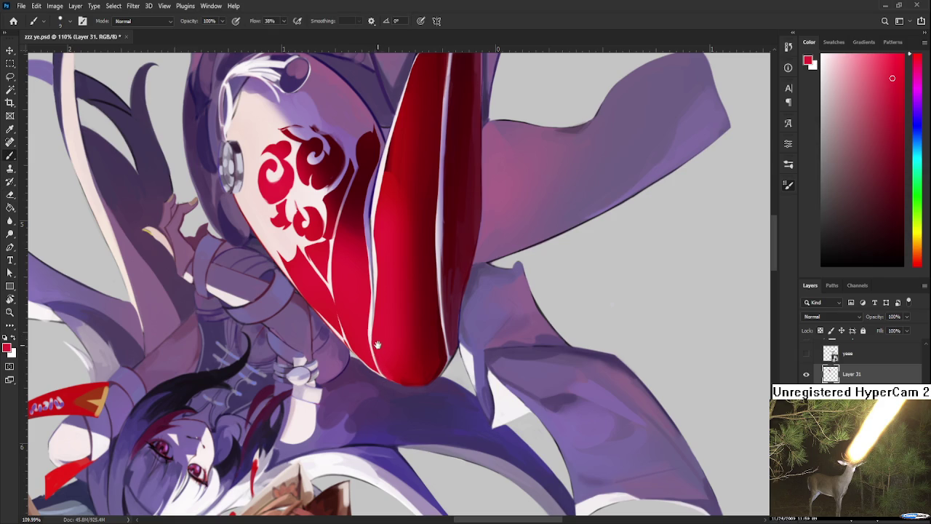
Darken the area beside the leg's white edge line.
scroll(383, 333, "up", 1)
key("r")
mouse_move(385, 333)
left_mouse_down()
mouse_move(384, 307)
mouse_move(397, 307)
mouse_move(393, 335)
left_mouse_up()
key("b")
left_click_drag(400, 297, 397, 319)
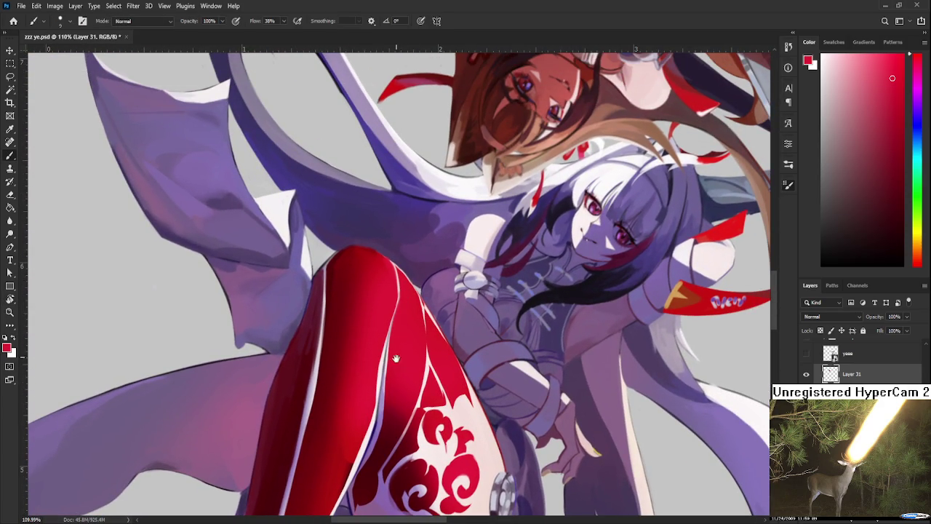
scroll(397, 320, "down", 2)
Cover the leg's white edge highlights with darker and brighter reds sampled from the leg.
key("e")
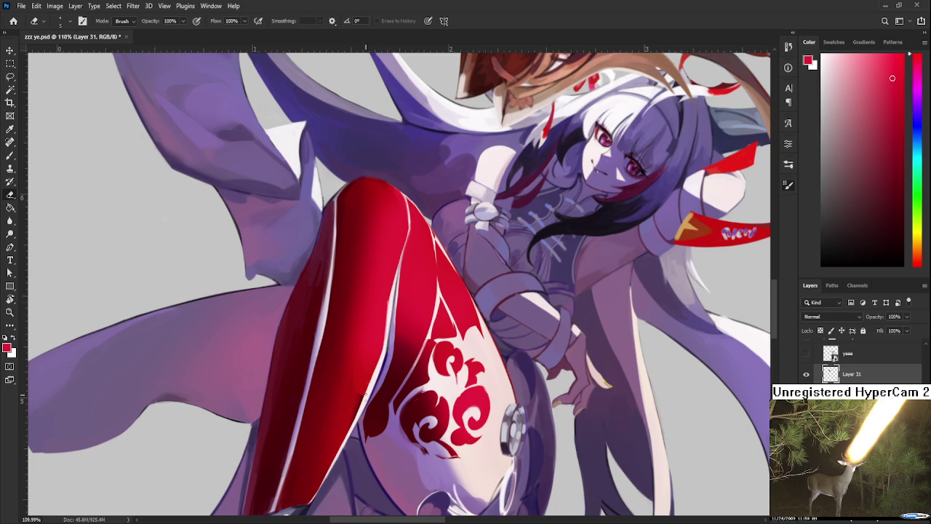
key("b")
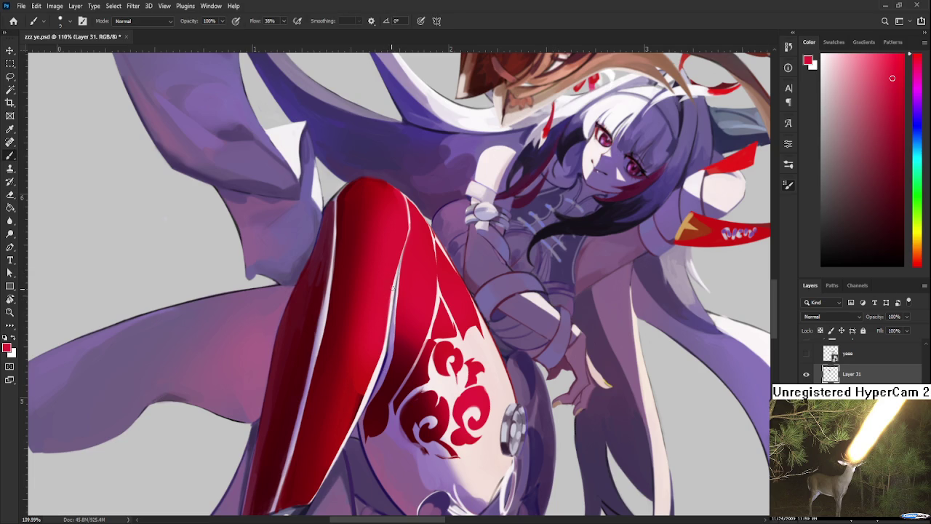
left_click_drag(391, 289, 392, 279)
left_click_drag(376, 363, 362, 386)
mouse_move(383, 344)
left_mouse_down()
mouse_move(364, 394)
mouse_move(380, 319)
mouse_move(361, 366)
left_mouse_up()
left_click(381, 314, "alt")
left_click_drag(382, 328, 369, 344)
left_click(382, 303, "alt")
left_click_drag(396, 292, 379, 326)
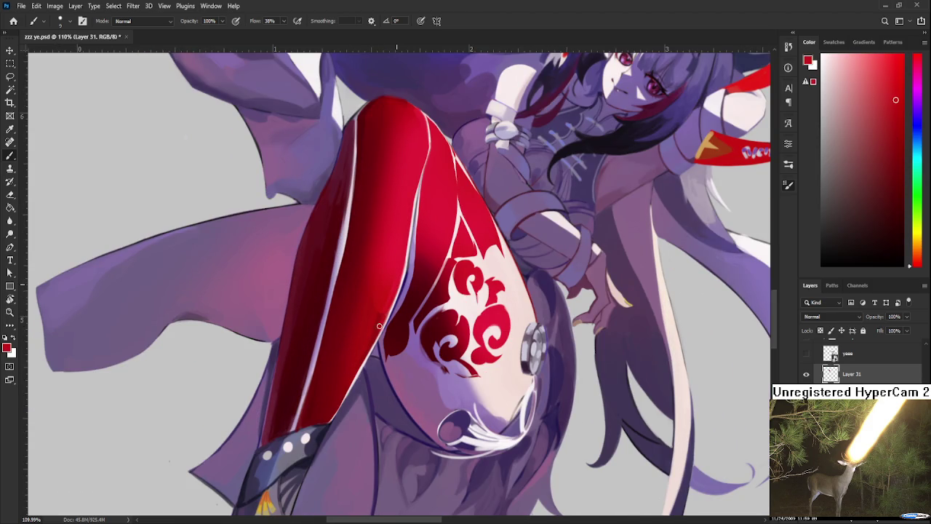
Sample reds from the leg, set the brush to 15, and paint lighter red along the lit edge.
left_click(377, 307, "alt")
left_click(377, 298, "alt")
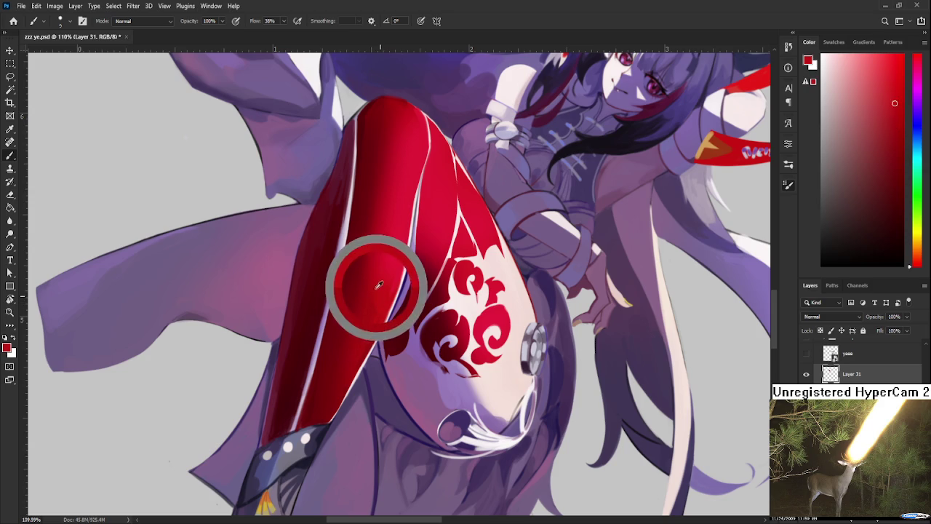
key("bracketright")
key("bracketright")
key("bracketright")
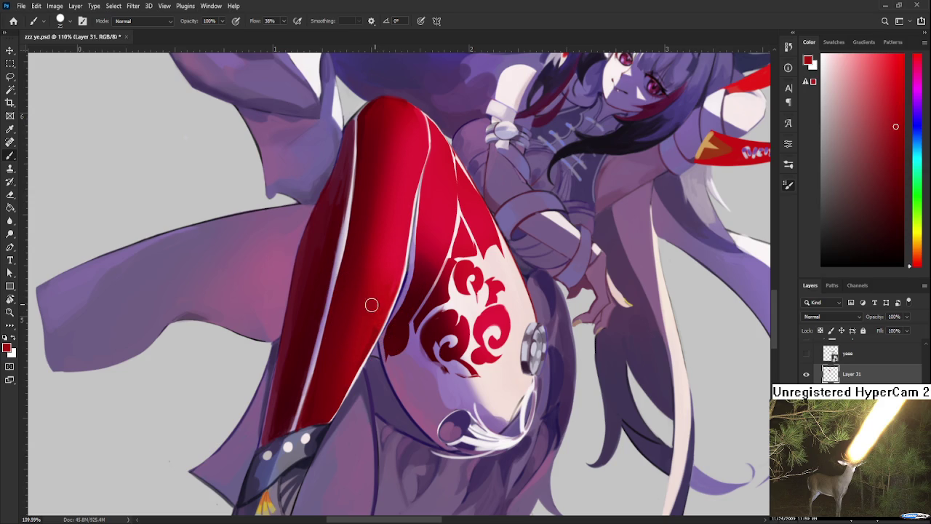
left_click(378, 305, "alt")
left_click(382, 298, "alt")
left_click(372, 329, "alt")
key("bracketleft")
key("bracketleft")
key("bracketleft")
left_click(386, 240, "alt")
key("bracketright")
key("bracketright")
key("bracketright")
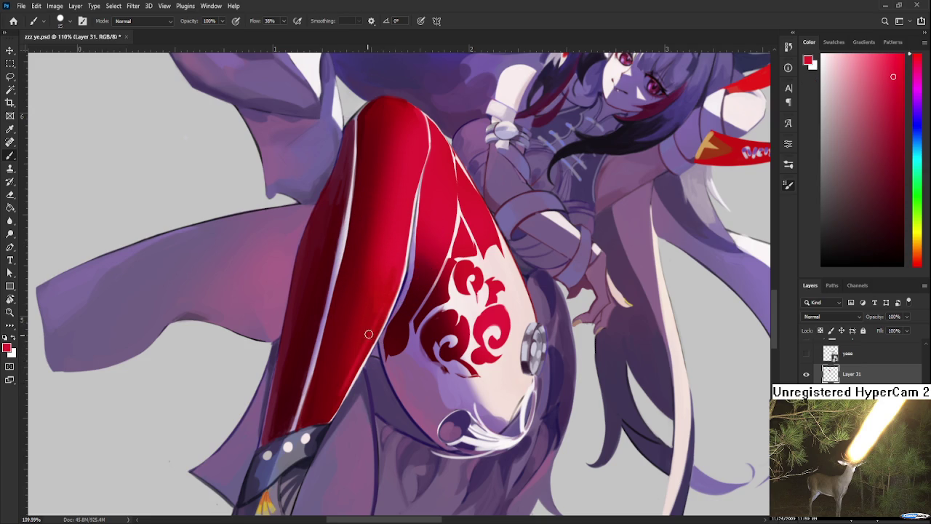
left_click_drag(344, 384, 378, 322)
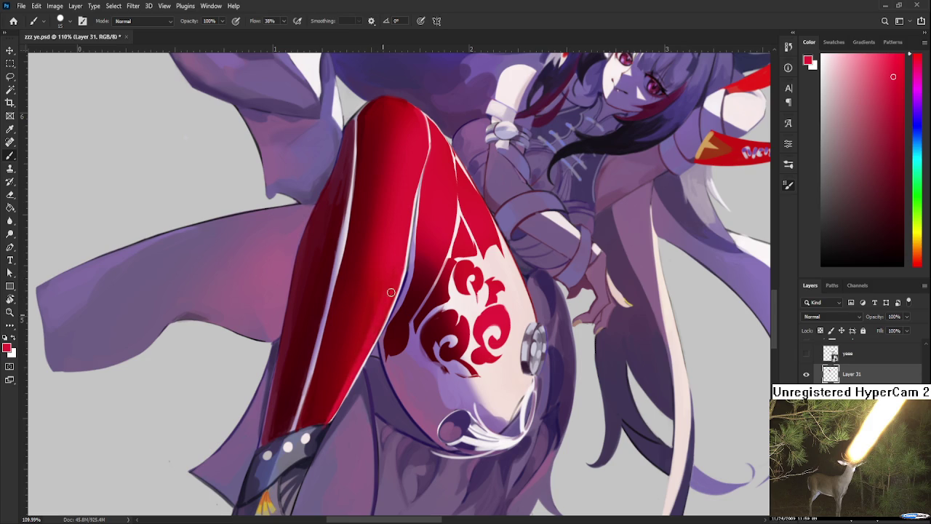
Pick a dark red and paint faint darker shading strokes along the leg edge, redoing one stroke.
mouse_move(387, 278)
left_mouse_down()
mouse_move(367, 361)
mouse_move(390, 320)
left_mouse_up()
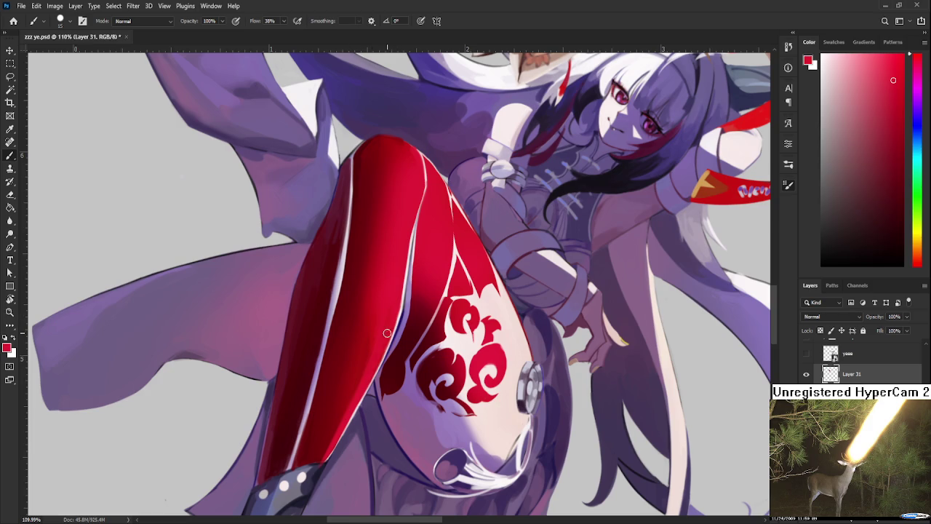
key("e")
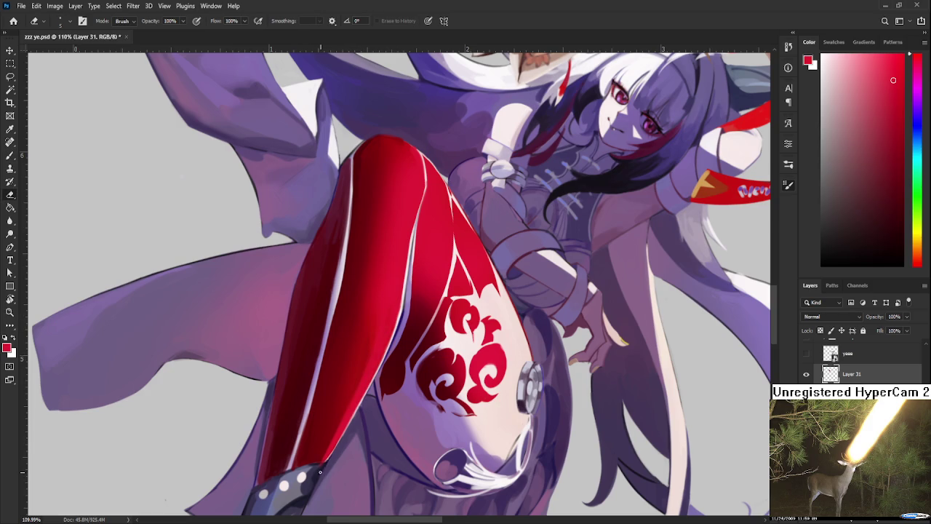
left_click_drag(339, 425, 292, 446)
key("b")
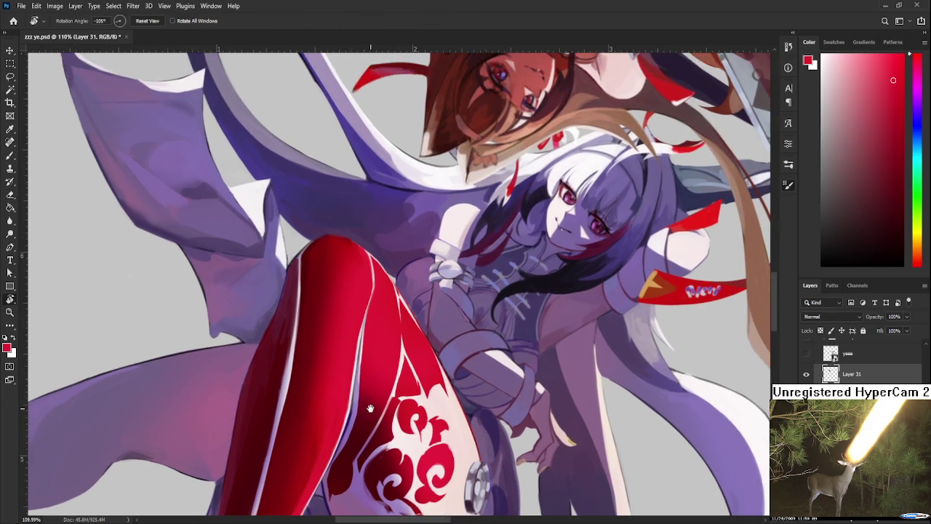
left_click(350, 378, "alt")
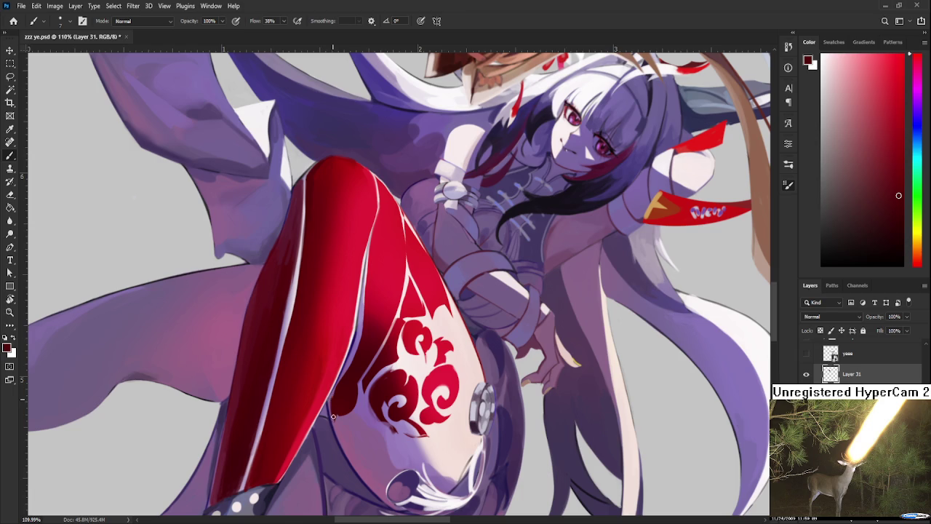
left_click_drag(346, 366, 336, 388)
left_click_drag(360, 338, 371, 304)
key("ctrl+z")
left_click_drag(359, 339, 344, 374)
left_click_drag(367, 343, 364, 377)
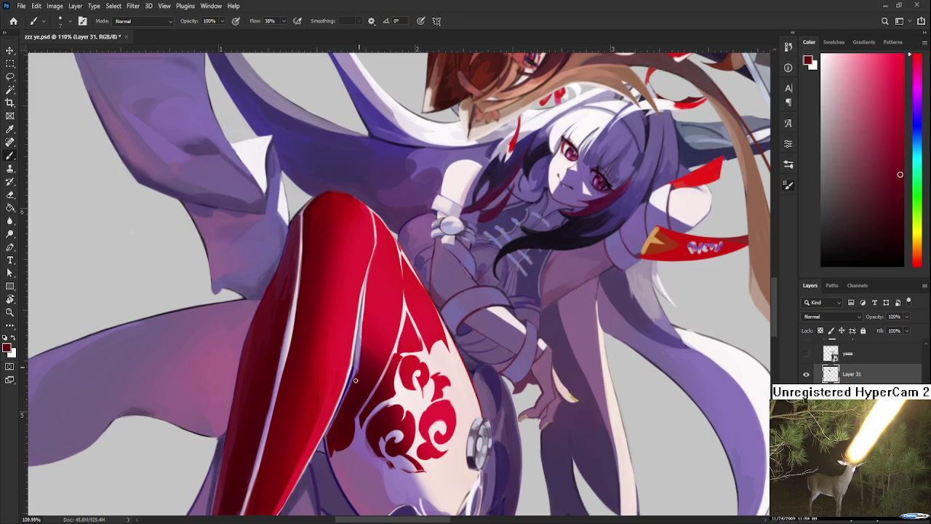
scroll(364, 367, "down", 5)
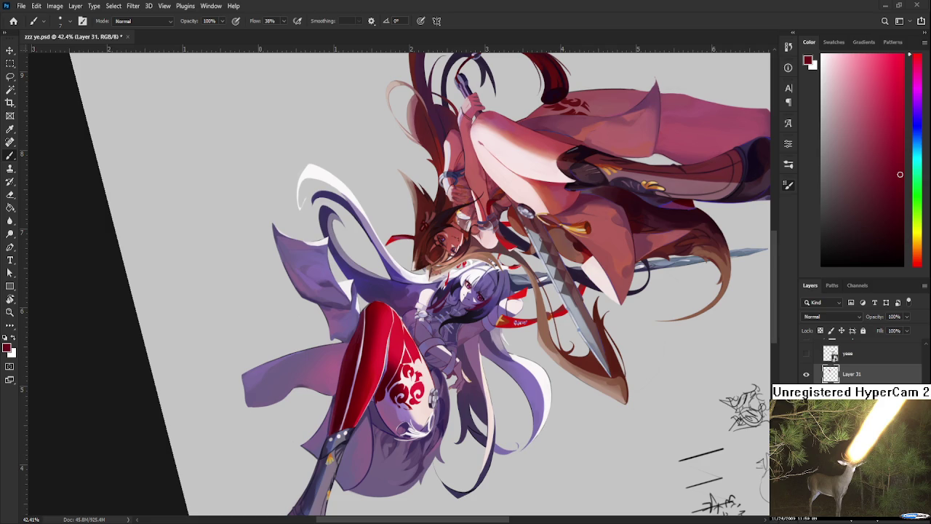
scroll(364, 400, "up", 3)
Sample darker reds near the knee and paint a darker stroke along the red edge.
scroll(430, 300, "up", 2)
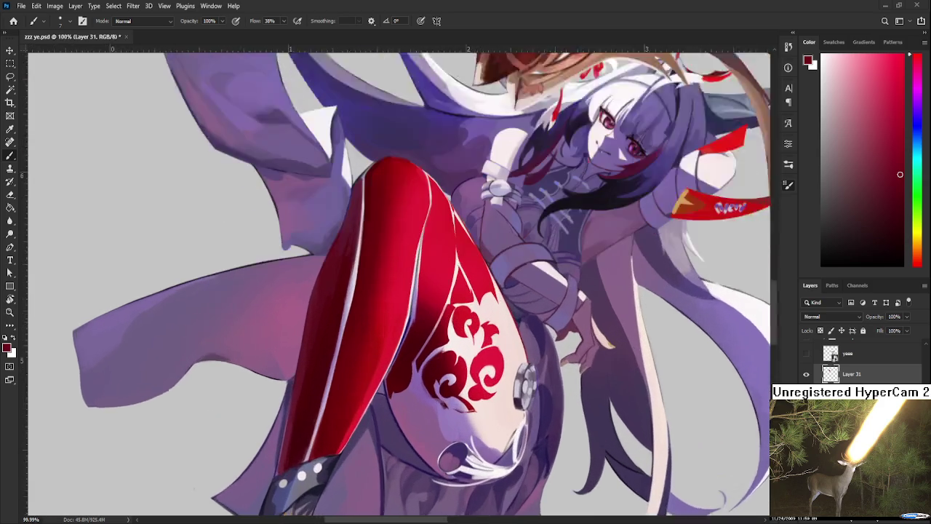
scroll(430, 300, "up", 2)
scroll(430, 300, "up", 1)
scroll(430, 300, "up", 1)
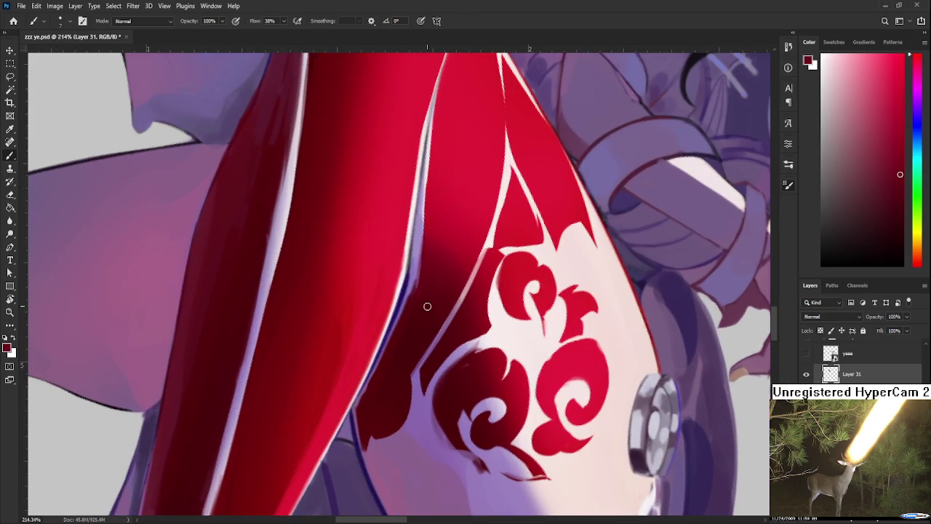
left_click(390, 359, "alt")
left_click(384, 385, "alt")
left_click_drag(391, 332, 360, 409)
left_click(400, 349, "alt")
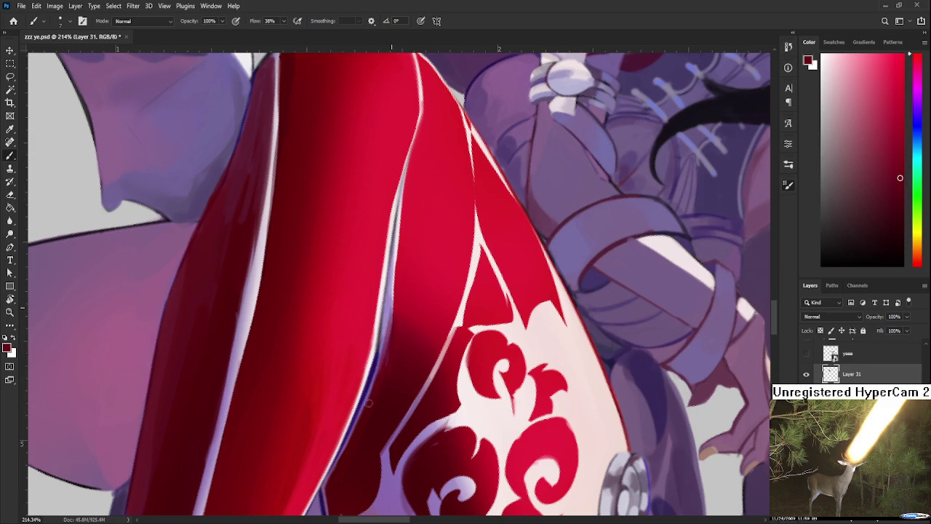
left_click_drag(390, 323, 381, 375)
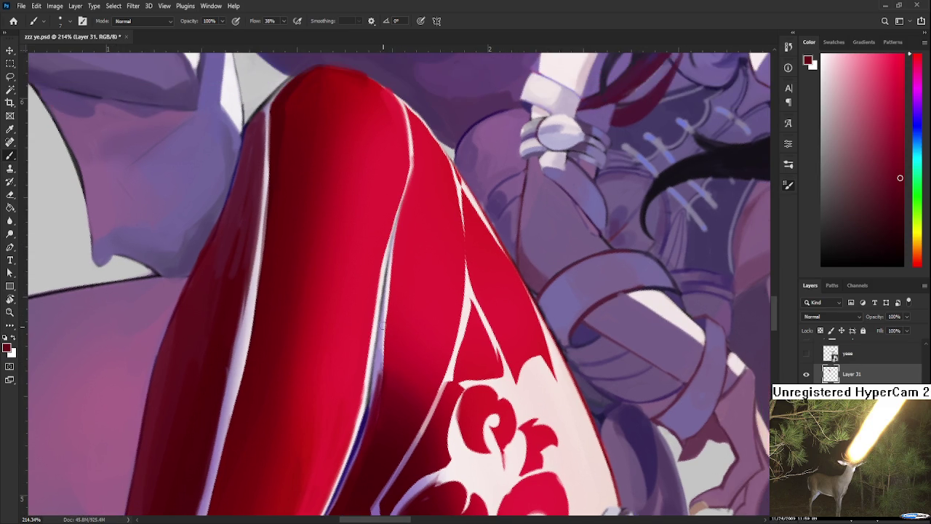
left_click_drag(380, 339, 377, 410)
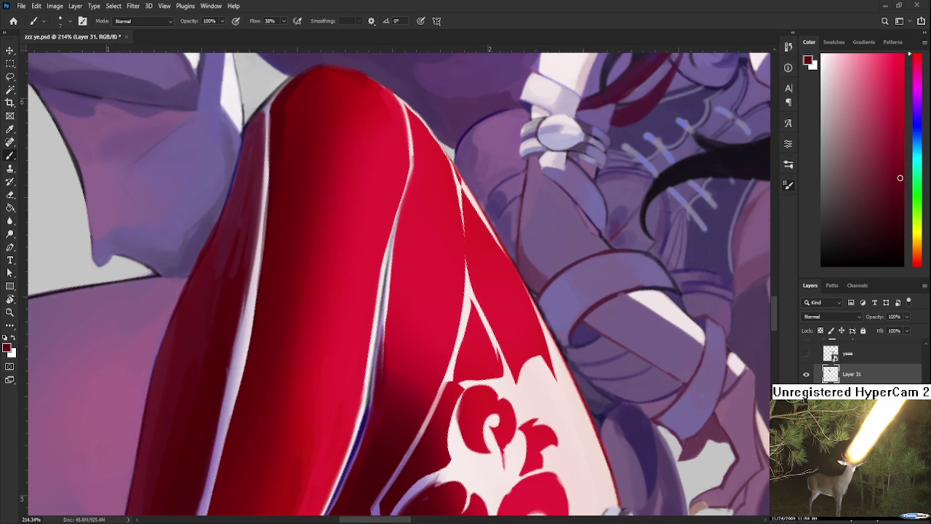
Paint light red strokes along the edge, then sample several lighter and darker reds from the leg.
left_click(386, 356, "alt")
mouse_move(385, 347)
left_mouse_down()
mouse_move(391, 280)
mouse_move(389, 303)
left_mouse_up()
left_click(396, 256, "alt")
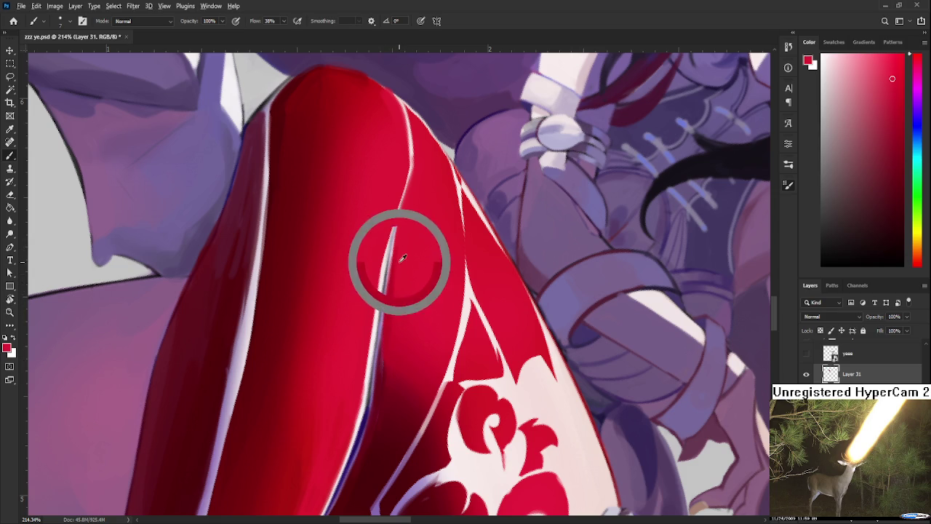
left_click(385, 369, "alt")
left_click(379, 407, "alt")
left_click(375, 441, "alt")
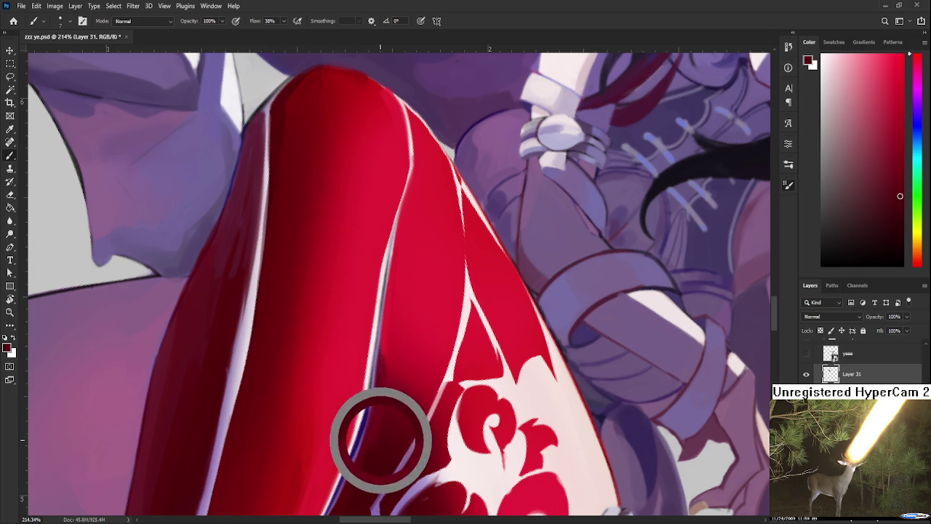
left_click(385, 347, "alt")
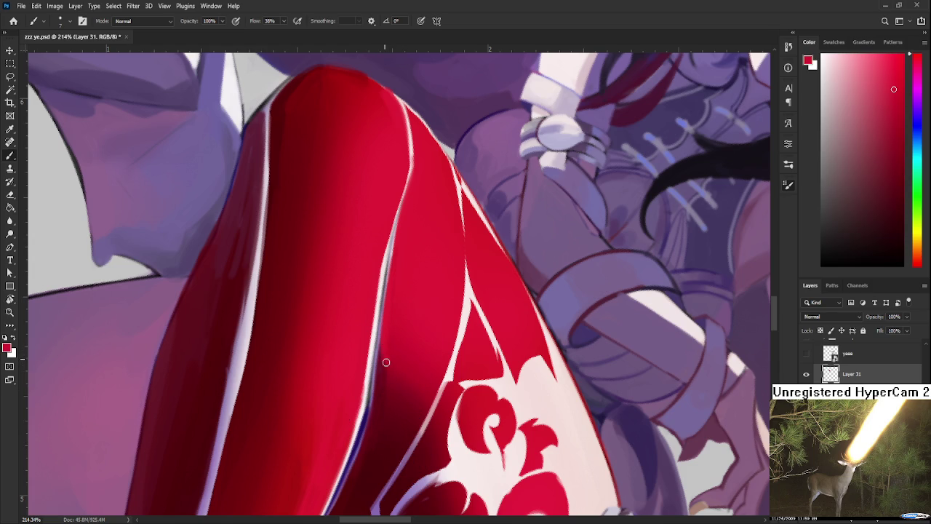
left_click(383, 352, "alt")
left_click(385, 362, "alt")
left_click_drag(388, 327, 374, 363)
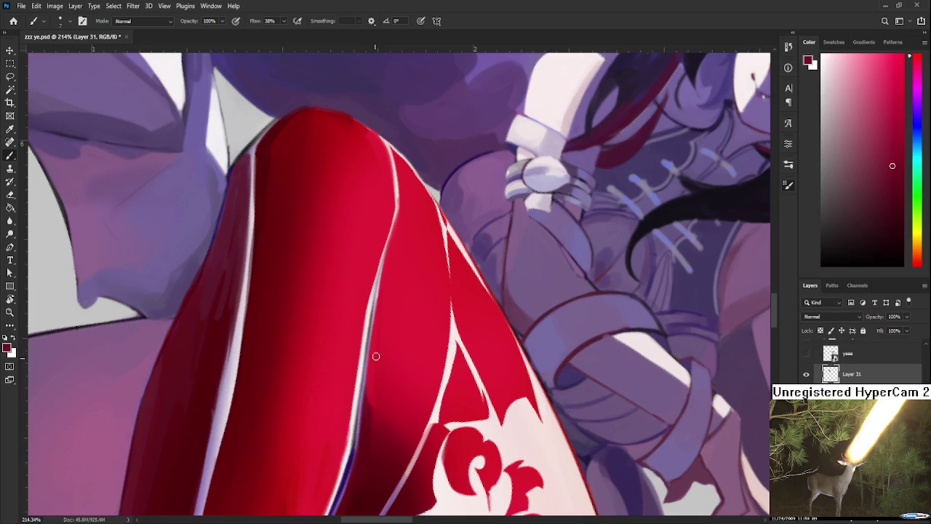
left_click(381, 295, "alt")
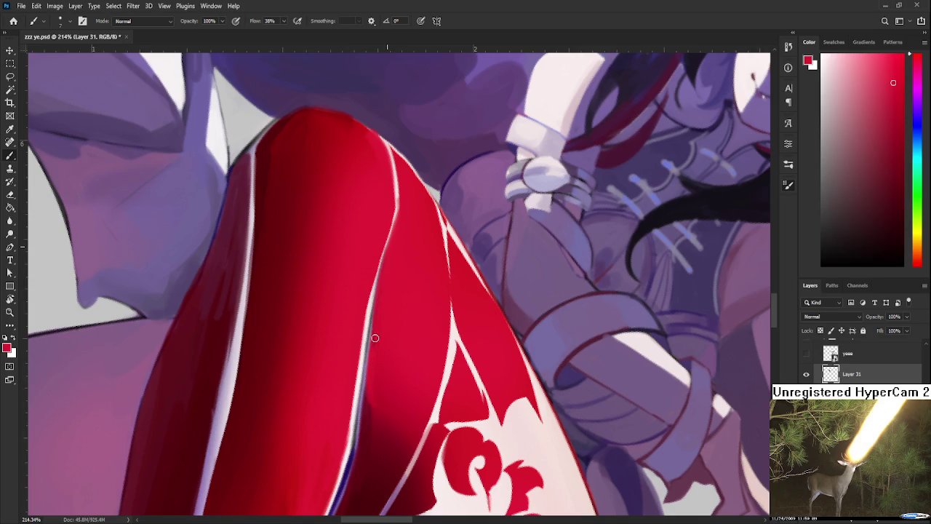
Sample white from the leg stripe and erase to clean up the white stripe's edge.
scroll(384, 288, "up", 3)
scroll(384, 288, "up", 1)
left_click(378, 292, "alt")
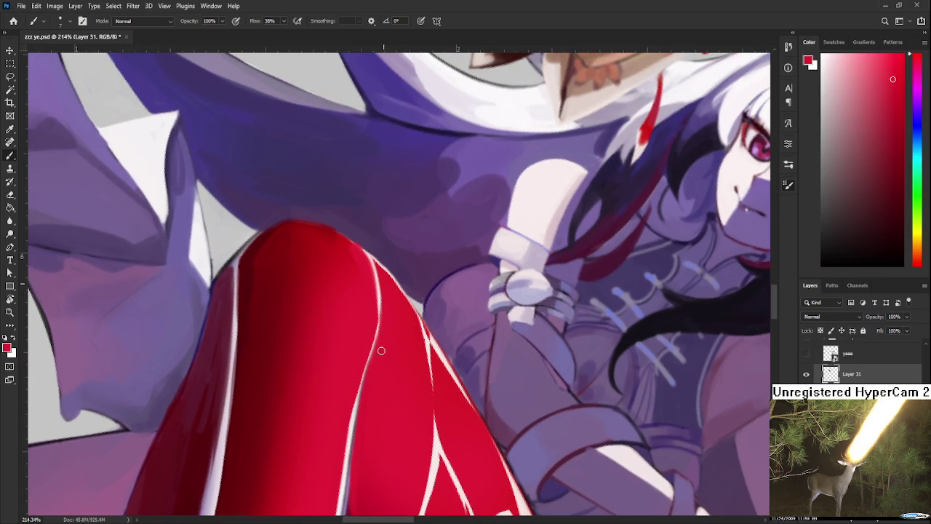
scroll(381, 350, "down", 3)
left_click(406, 249, "alt")
key("e")
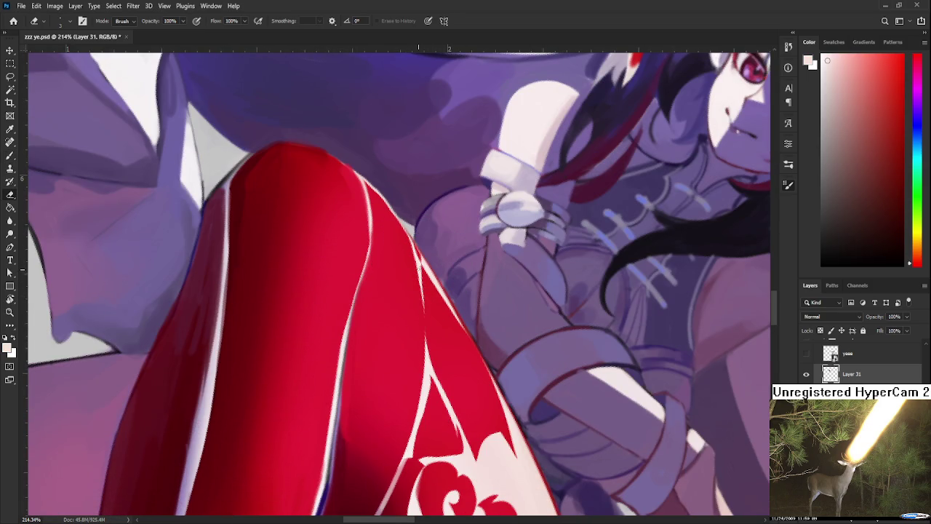
left_click_drag(423, 269, 423, 359)
left_click_drag(421, 286, 427, 350)
Rotate the canvas so the leg points down and touch up the red edge with small strokes.
key("r")
left_click_drag(446, 260, 384, 315)
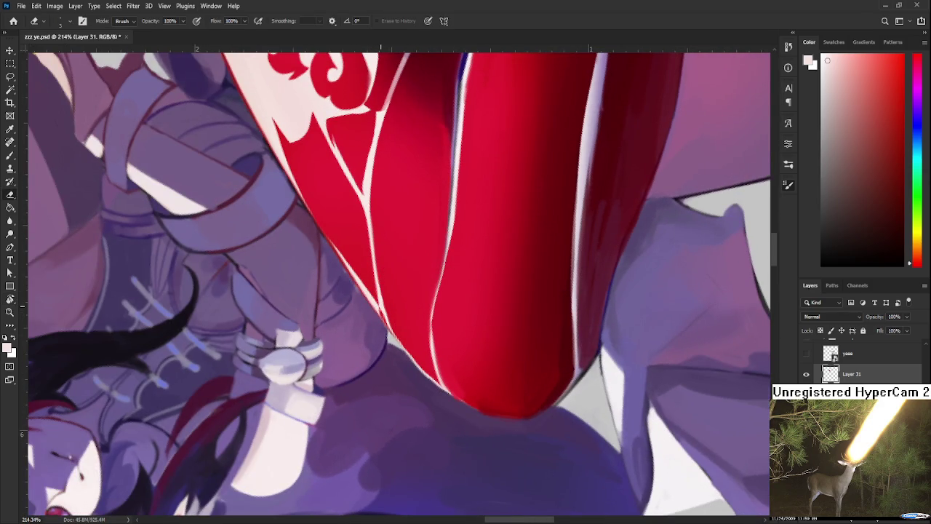
key("b")
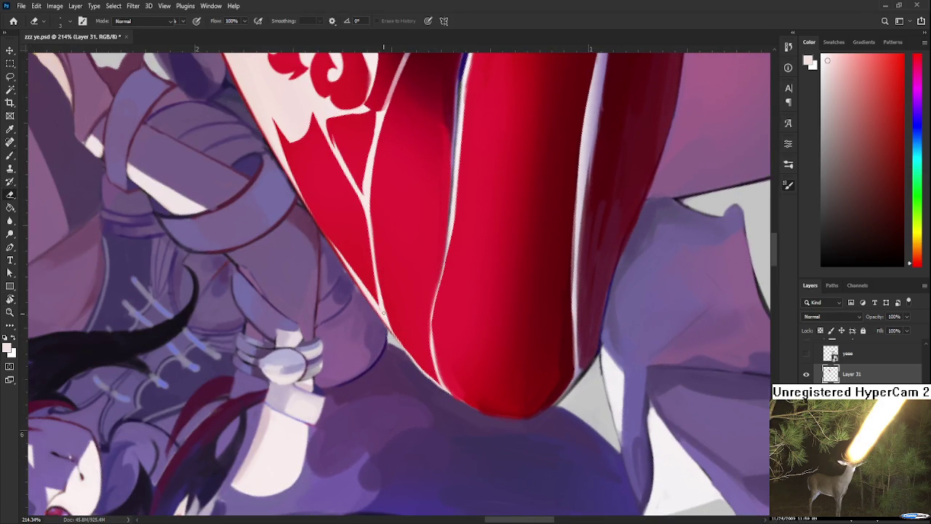
left_click(392, 307, "alt")
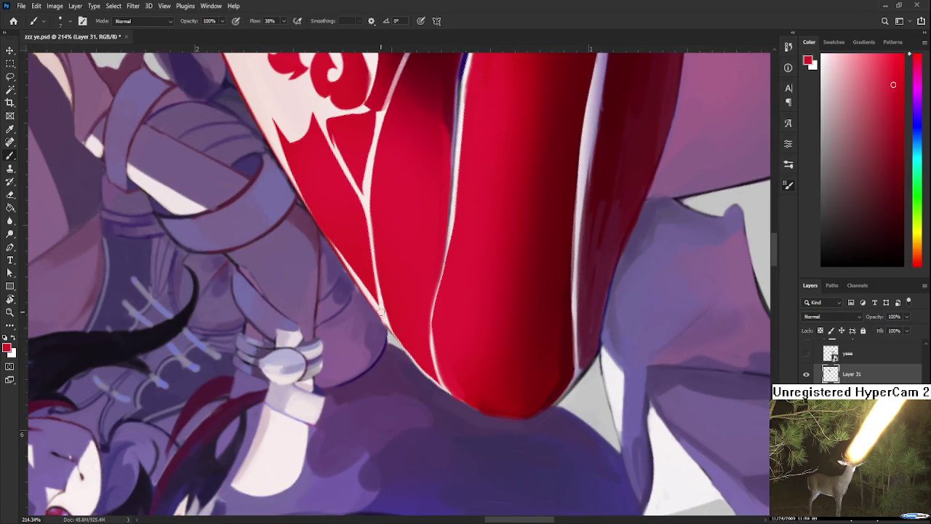
key("e")
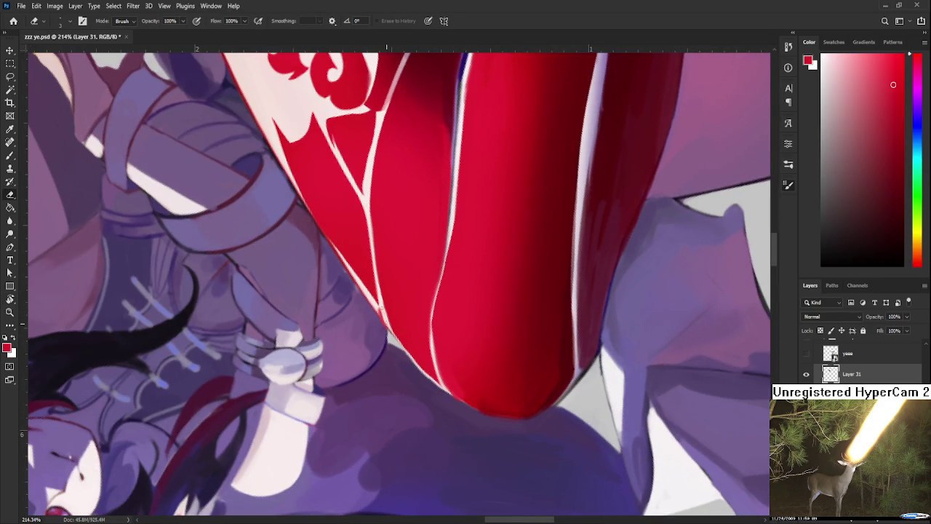
key("r")
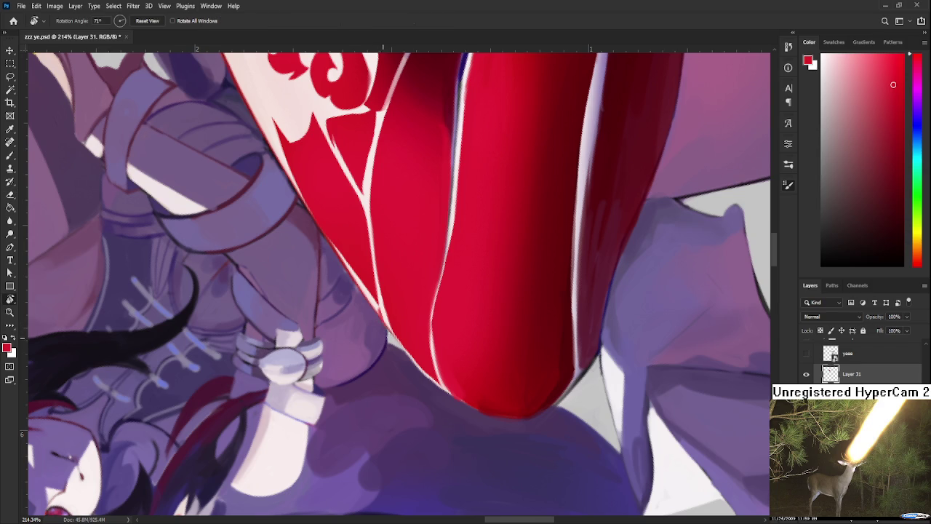
left_click_drag(389, 331, 445, 307)
key("e")
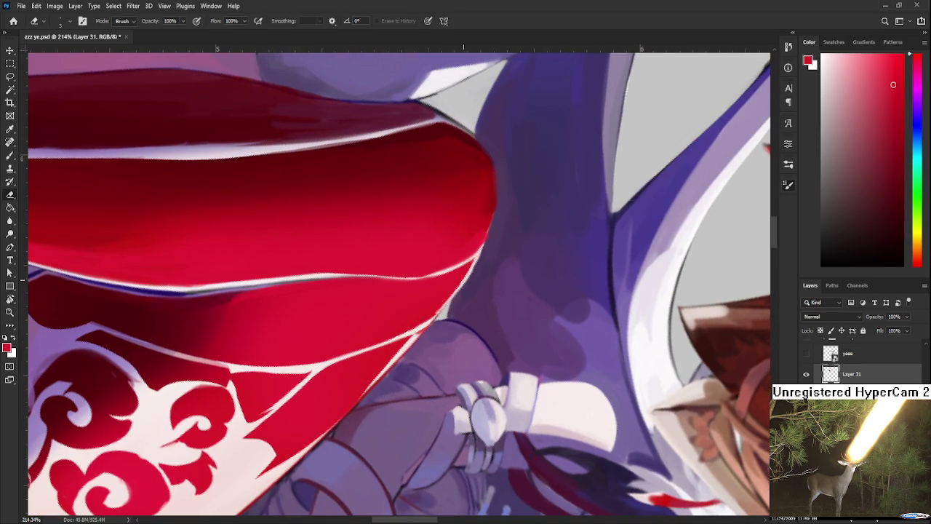
mouse_move(479, 258)
left_mouse_down()
mouse_move(465, 290)
mouse_move(474, 245)
left_mouse_up()
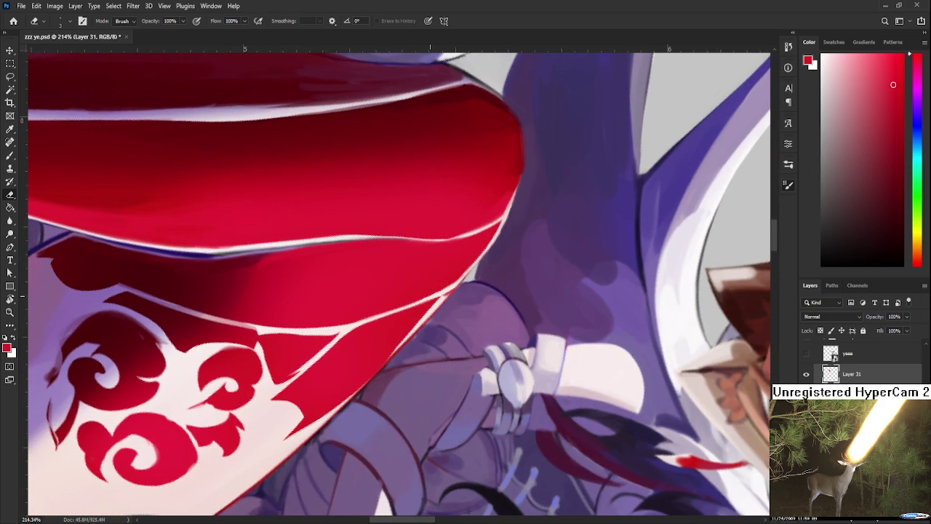
key("b")
left_click_drag(440, 297, 397, 346)
mouse_move(429, 315)
left_mouse_down()
mouse_move(385, 355)
mouse_move(436, 301)
mouse_move(402, 339)
mouse_move(339, 356)
left_mouse_up()
Rotate the canvas to a new angle and zoom to 100% actual size.
key("e")
key("r")
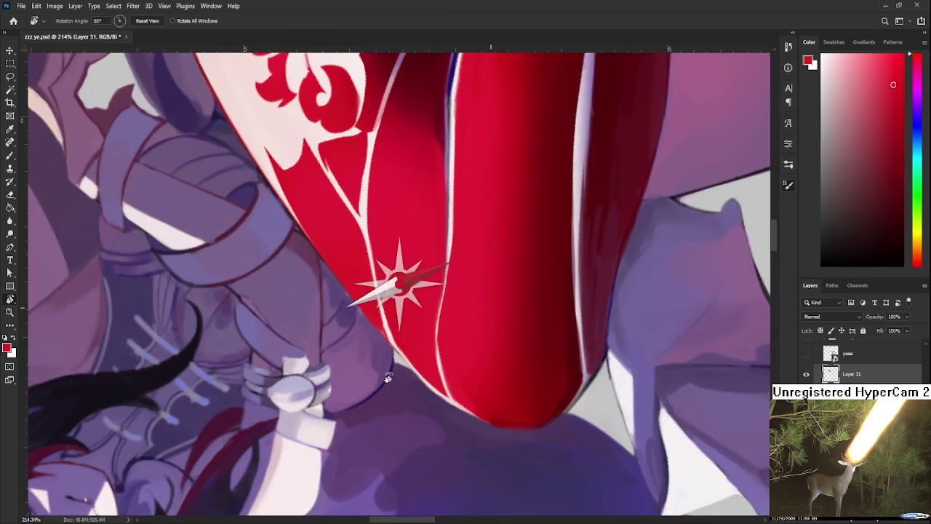
key("b")
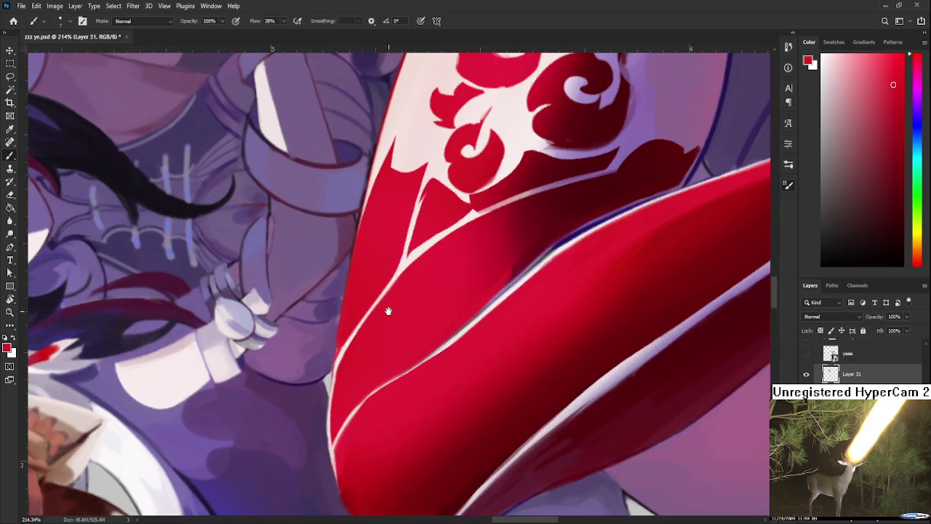
left_click_drag(388, 311, 343, 395)
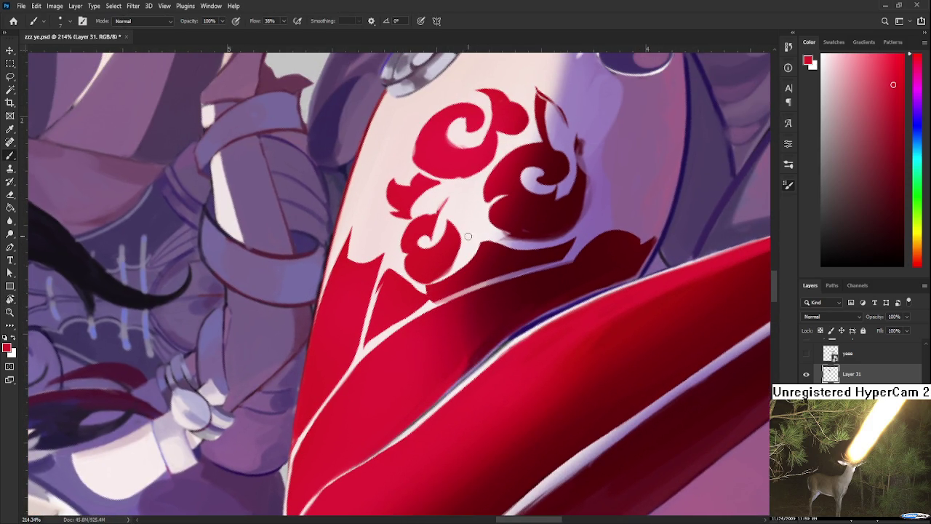
key("r")
left_click_drag(507, 232, 437, 332)
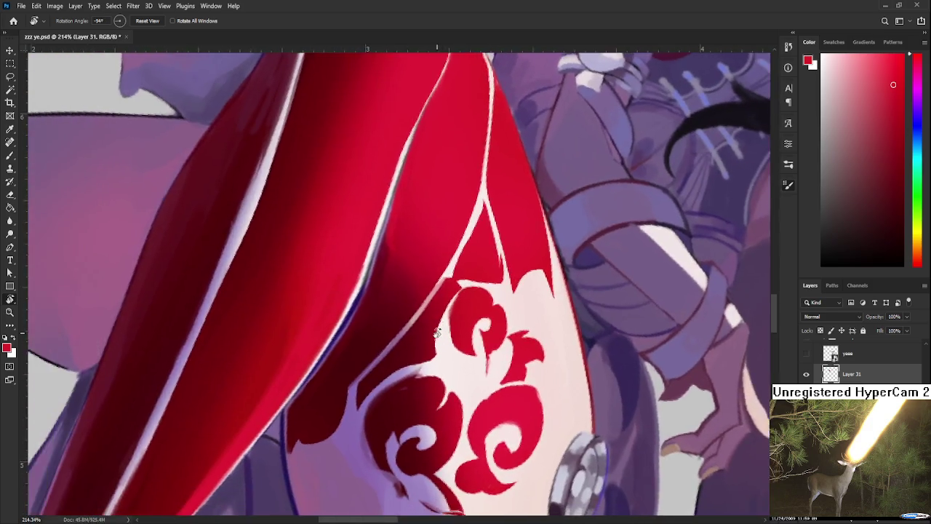
scroll(437, 333, "down", 5)
key("ctrl+1")
key("l")
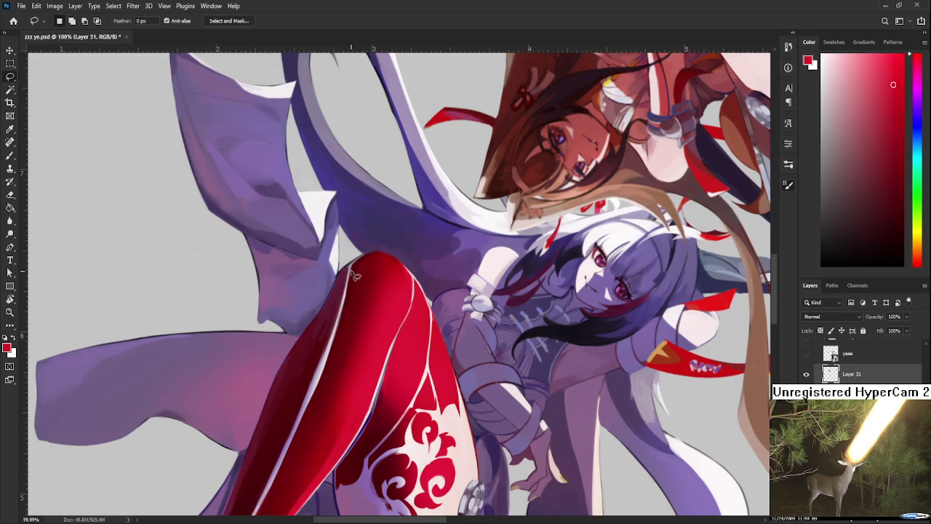
Lasso a thin strip along the red leg and erase it into a pale highlight.
mouse_move(351, 267)
left_mouse_down()
mouse_move(372, 428)
mouse_move(381, 369)
mouse_move(350, 266)
mouse_move(370, 429)
mouse_move(437, 378)
left_mouse_up()
key("e")
key("l")
key("r")
scroll(474, 374, "down", 3)
scroll(474, 374, "down", 2)
scroll(474, 374, "down", 2)
scroll(478, 362, "up", 2)
Reset the view rotation to upright and shrink the eraser to size 7.
key("Escape")
scroll(473, 364, "up", 3)
scroll(452, 363, "up", 3)
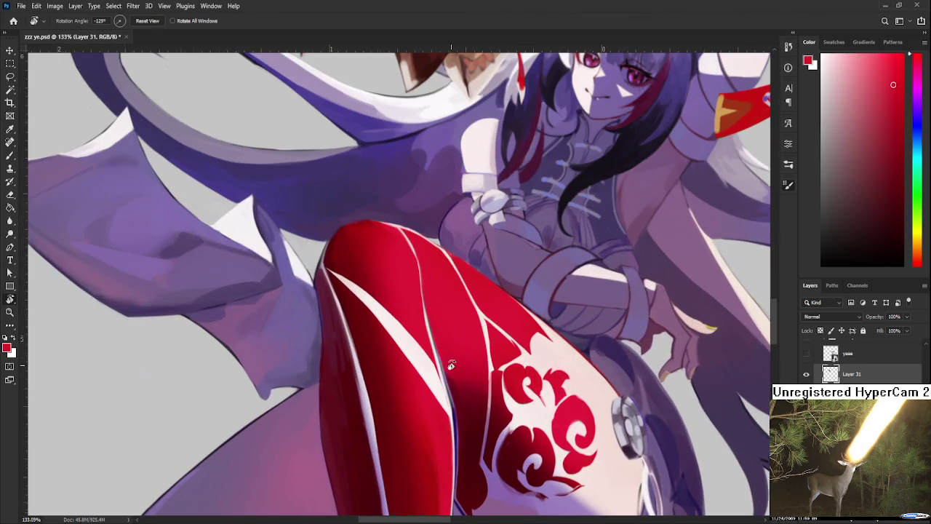
key("e")
key("bracketleft")
key("bracketleft")
key("bracketleft")
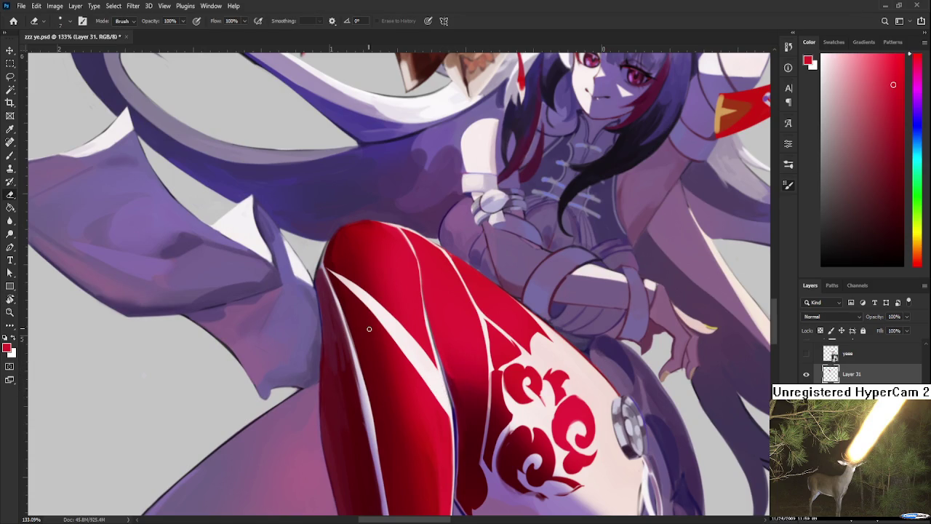
Lasso a second thin strip along the sideways-rotated leg and erase it into another highlight line.
key("l")
left_click_drag(367, 358, 352, 313)
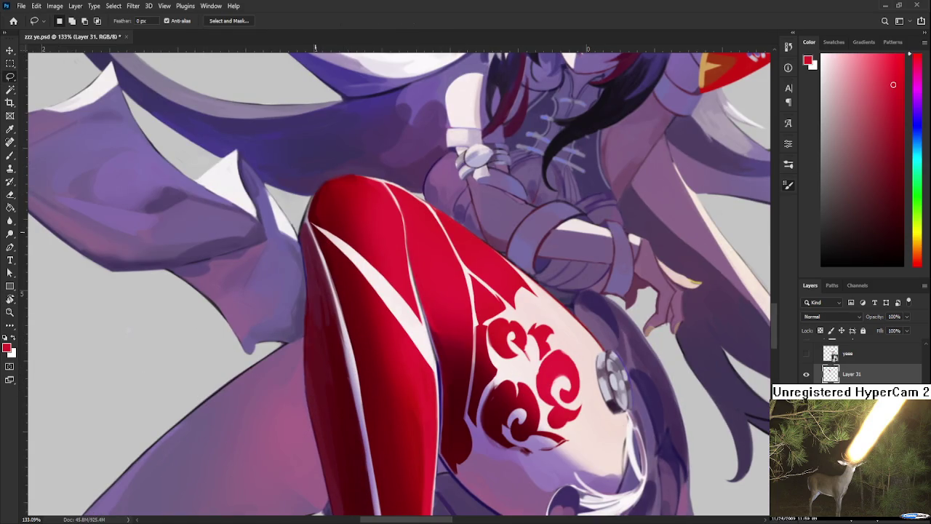
left_click_drag(317, 233, 404, 367)
key("r")
mouse_move(364, 320)
left_mouse_down()
mouse_move(396, 281)
mouse_move(465, 286)
left_mouse_up()
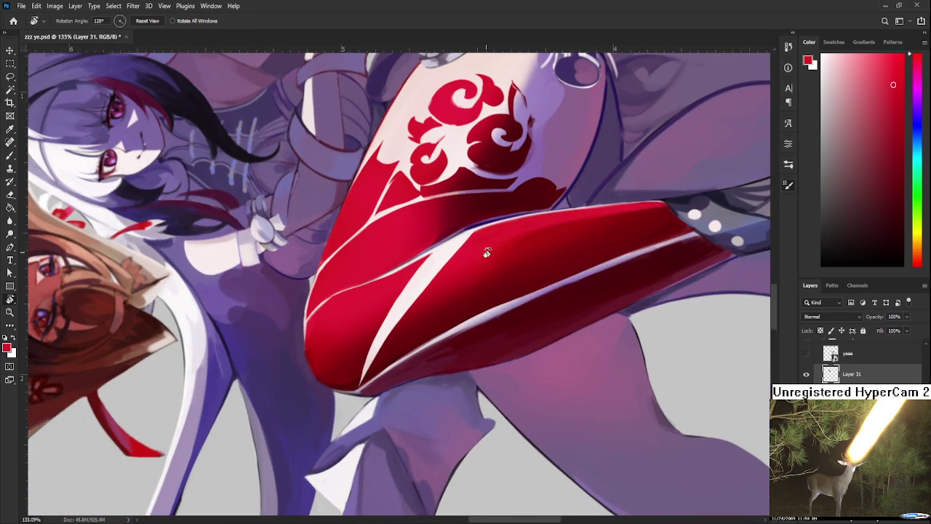
key("l")
left_click_drag(379, 384, 510, 226)
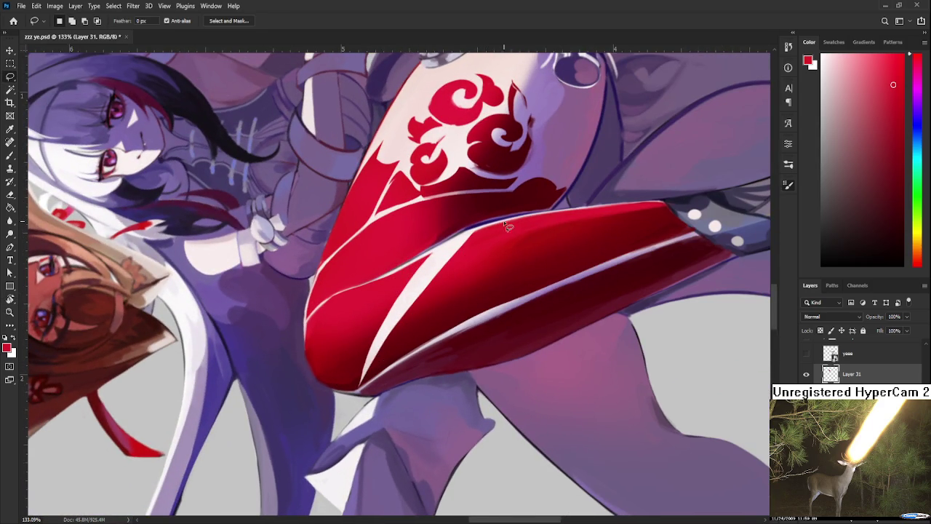
left_click_drag(500, 227, 472, 245)
left_click_drag(382, 367, 497, 231)
mouse_move(414, 320)
left_mouse_down()
mouse_move(387, 375)
mouse_move(403, 340)
mouse_move(474, 267)
mouse_move(494, 227)
mouse_move(386, 367)
left_mouse_up()
key("e")
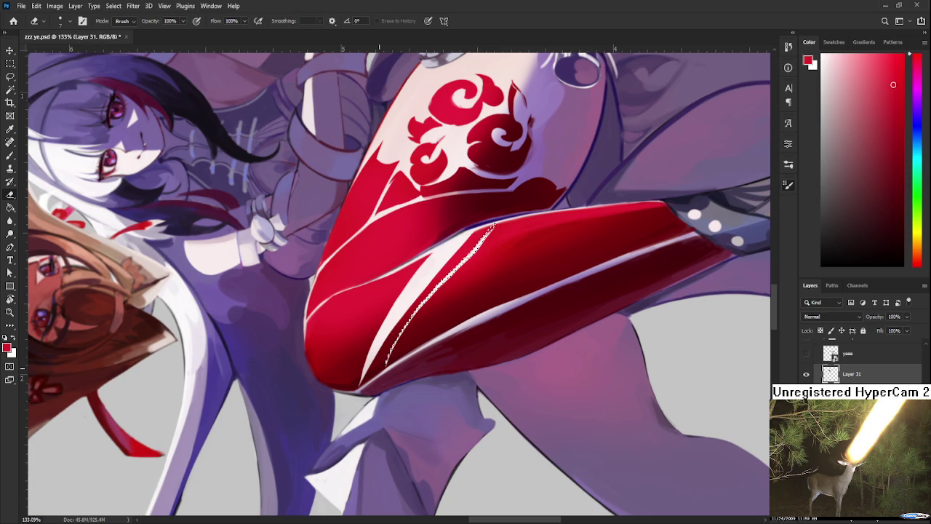
key("r")
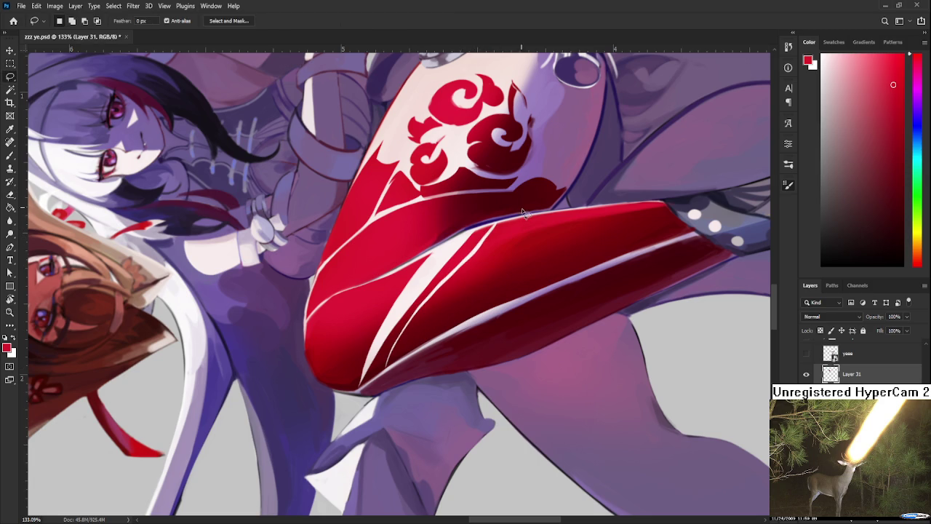
left_click_drag(531, 215, 382, 380)
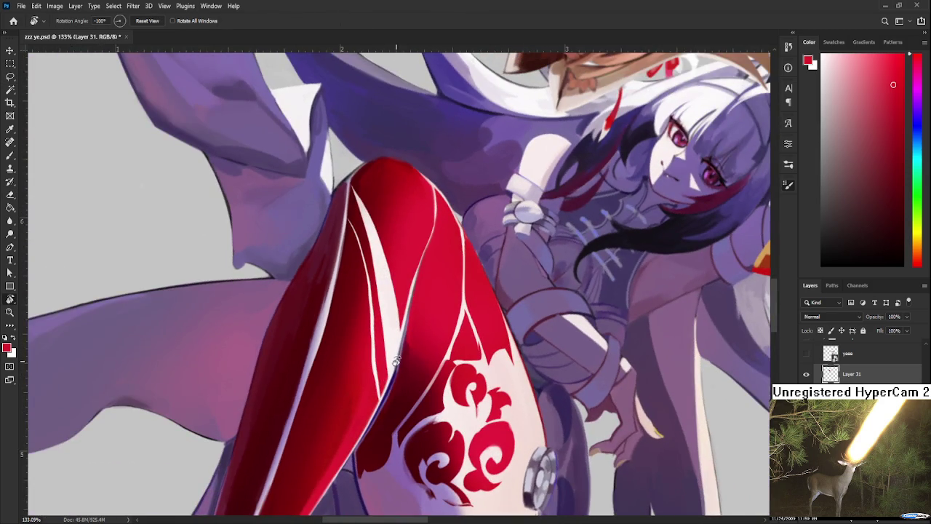
scroll(382, 380, "up", 5)
Paint a faint near-white stroke along the stocking's edge line at 38% flow.
key("b")
left_click(354, 351, "alt")
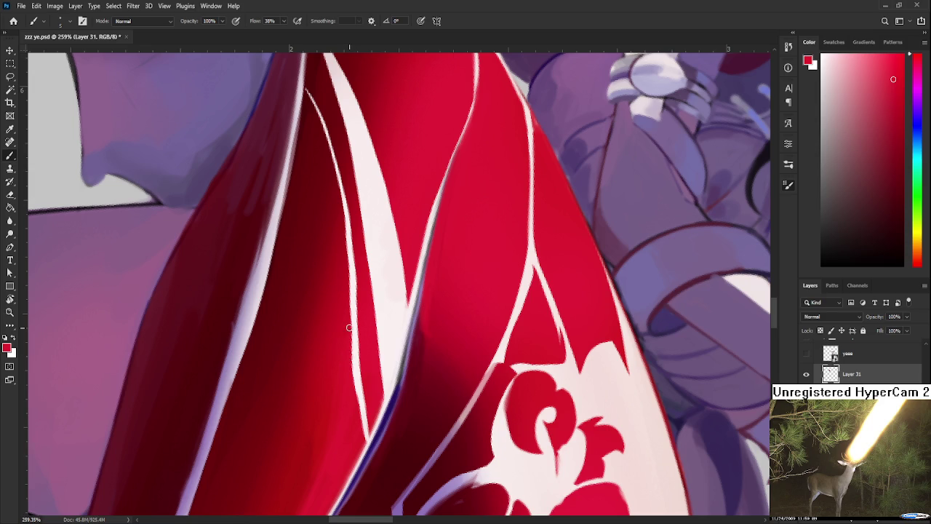
left_click(362, 371, "alt")
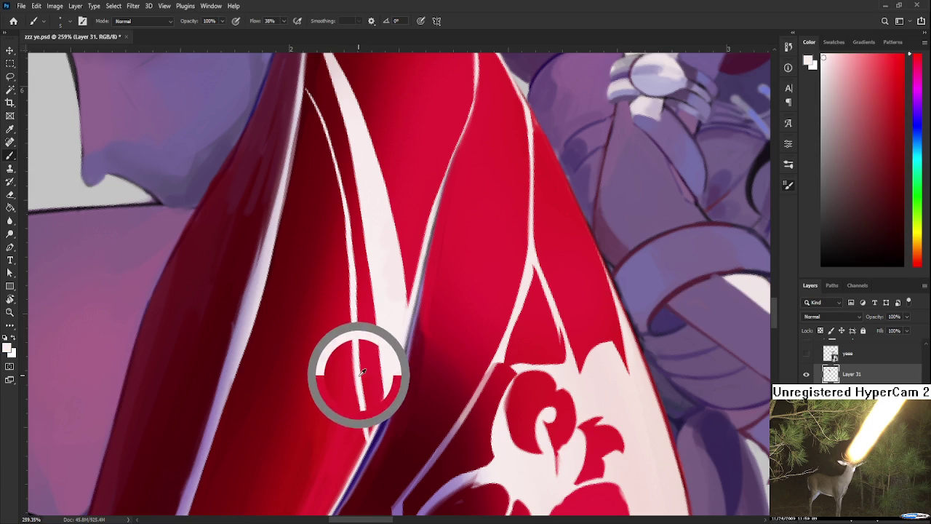
left_click_drag(369, 435, 364, 420)
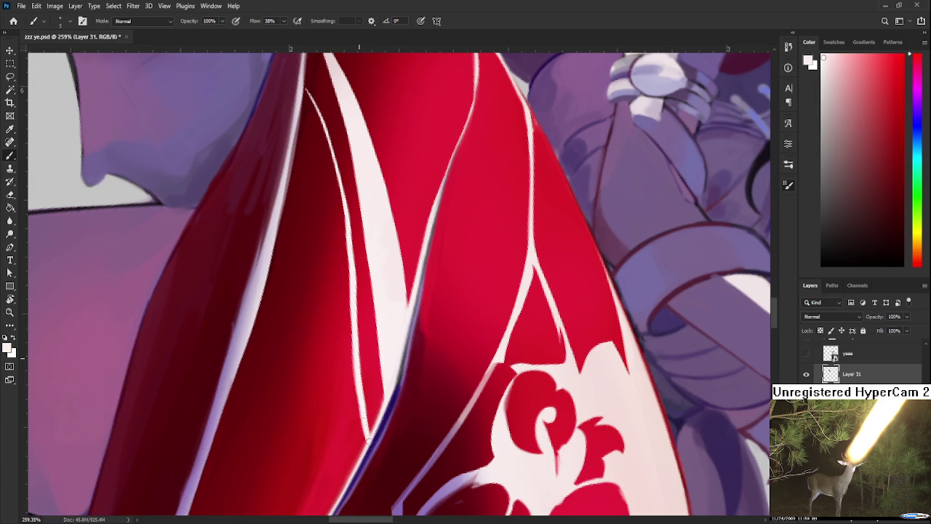
key("e")
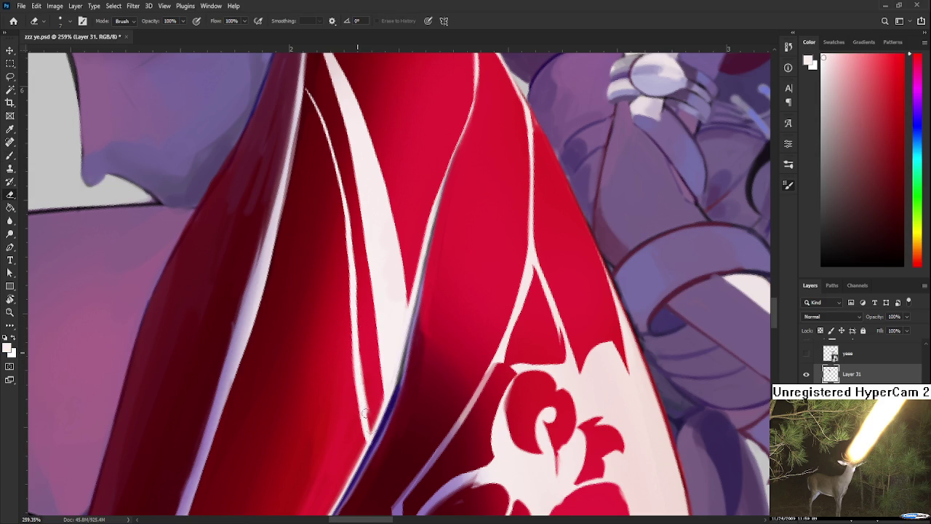
key("b")
Sample the stocking's red and a darker red for shading.
left_click(369, 353, "alt")
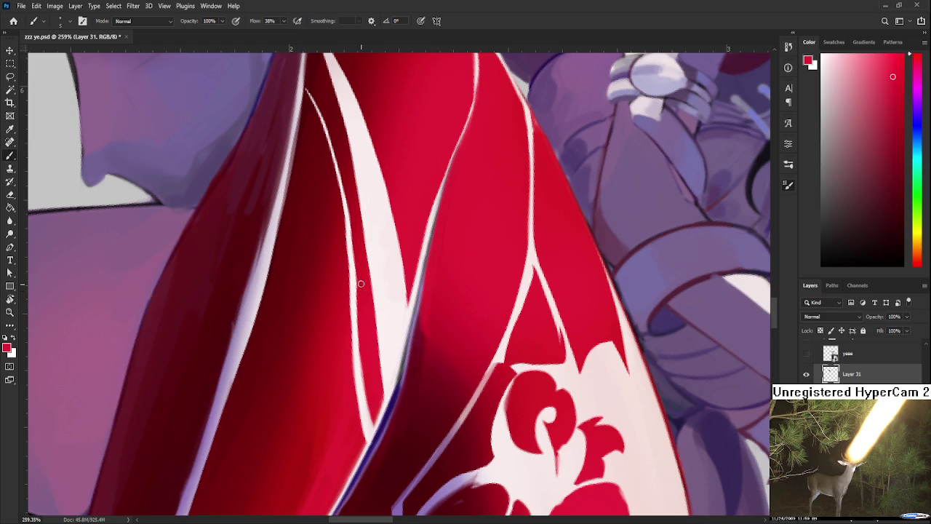
scroll(367, 393, "up", 3)
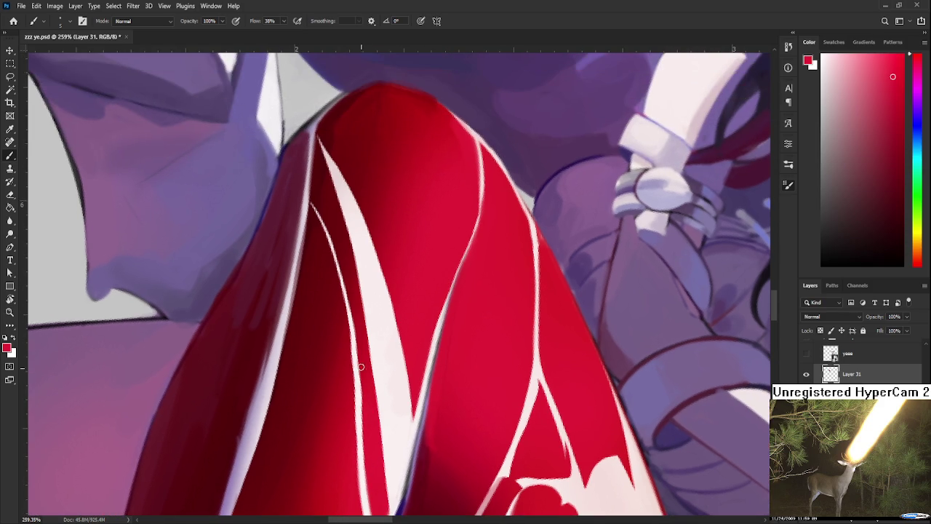
left_click(353, 343, "alt")
scroll(352, 367, "down", 2)
scroll(352, 368, "down", 1)
scroll(352, 367, "down", 1)
scroll(397, 361, "down", 1)
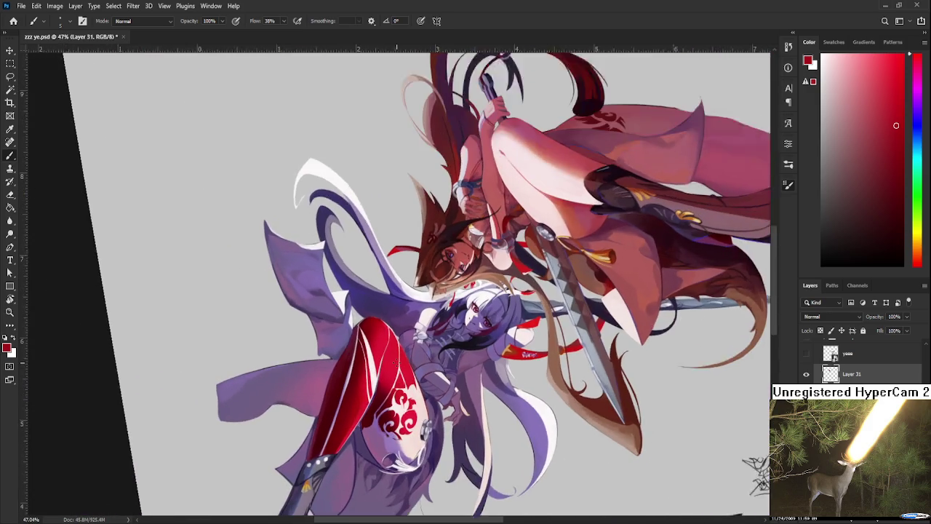
scroll(397, 360, "up", 2)
scroll(396, 360, "up", 2)
Rotate the view and sample several darker shadow reds and a brighter red from the stocking.
key("r")
left_click_drag(437, 392, 459, 414)
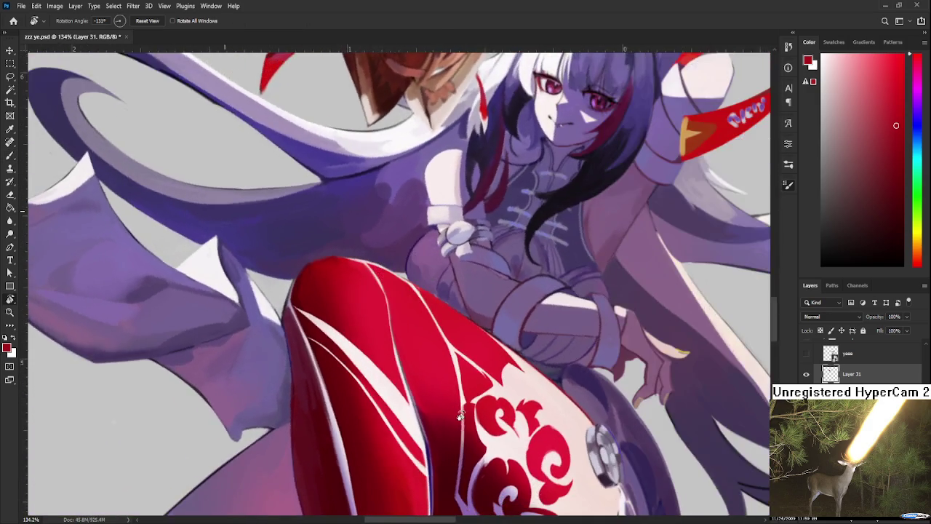
scroll(459, 414, "down", 2)
scroll(444, 364, "up", 1)
scroll(429, 327, "up", 2)
scroll(418, 291, "up", 2)
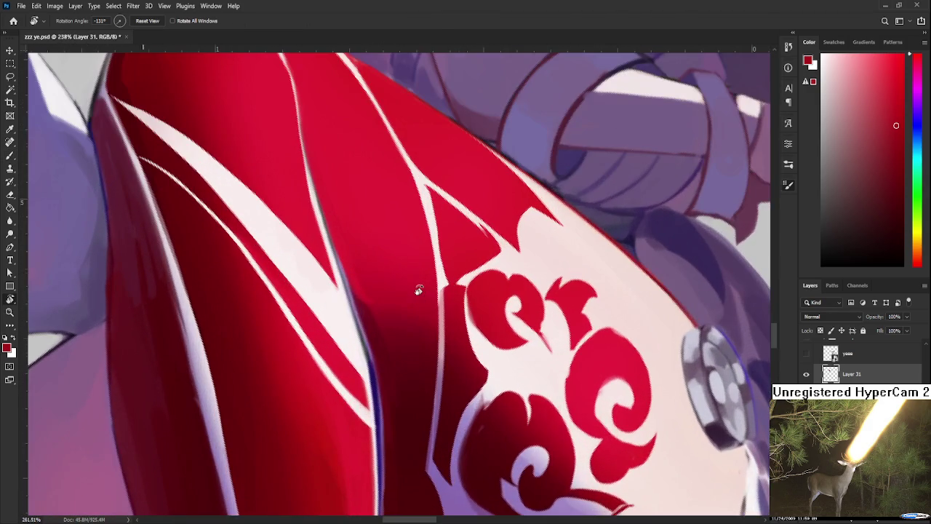
scroll(397, 309, "up", 1)
key("b")
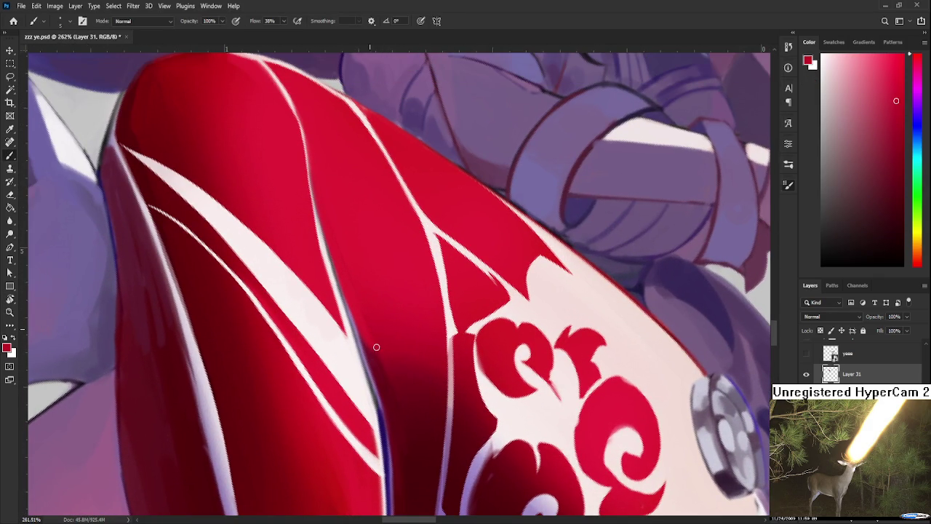
left_click(370, 353, "alt")
left_click(382, 343, "alt")
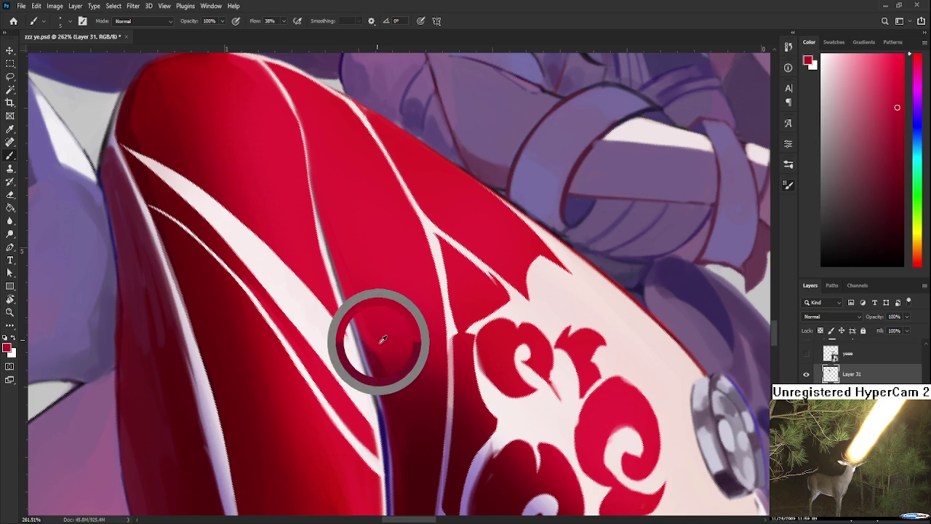
left_click(374, 350, "alt")
left_click(375, 334, "alt")
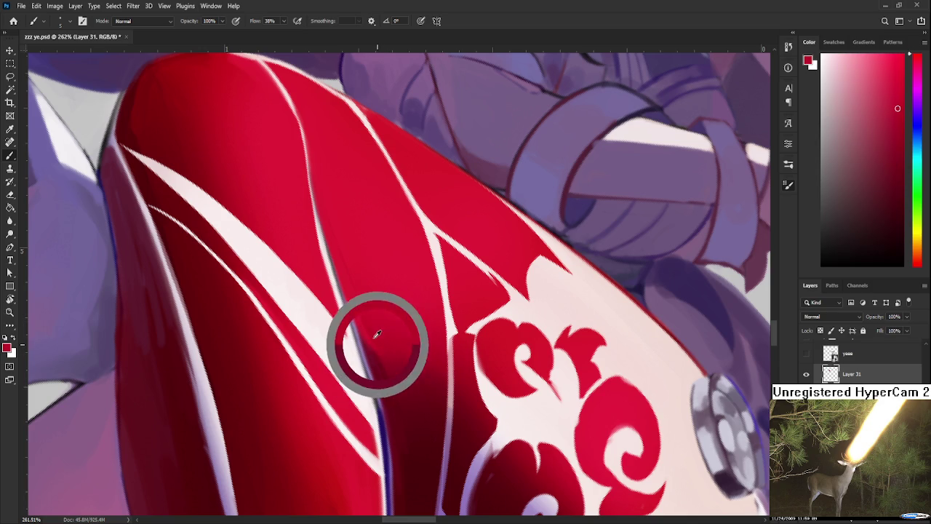
left_click(359, 304, "alt")
Pan along the stocking and turn the canvas roughly upside down for erasing.
mouse_move(457, 296)
left_mouse_down()
mouse_move(411, 362)
mouse_move(407, 339)
left_mouse_up()
key("r")
key("e")
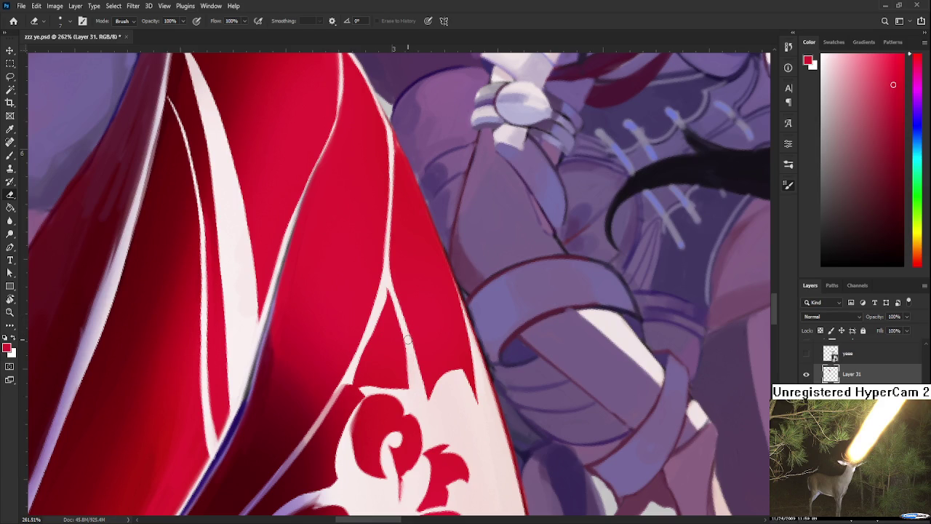
scroll(440, 341, "down", 2)
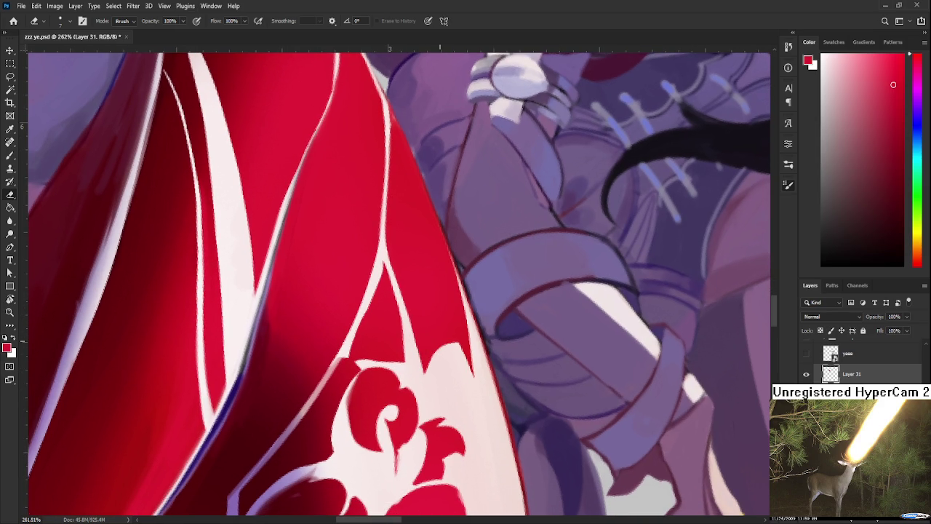
key("r")
mouse_move(384, 337)
left_mouse_down()
mouse_move(454, 370)
mouse_move(493, 306)
mouse_move(427, 375)
mouse_move(400, 335)
mouse_move(414, 368)
left_mouse_up()
key("e")
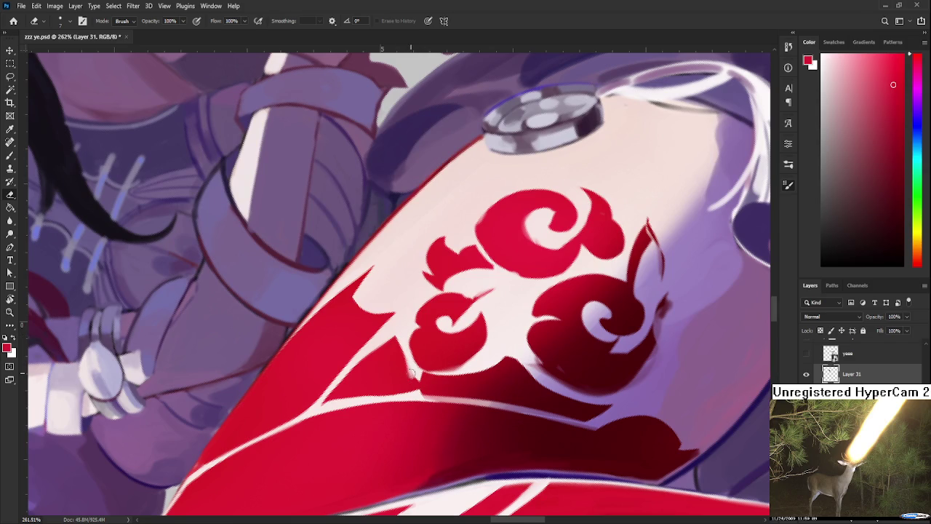
Erase small strips of red back to cream beside the stocking's cloud motif.
mouse_move(414, 379)
left_mouse_down()
mouse_move(419, 393)
mouse_move(331, 367)
left_mouse_up()
key("r")
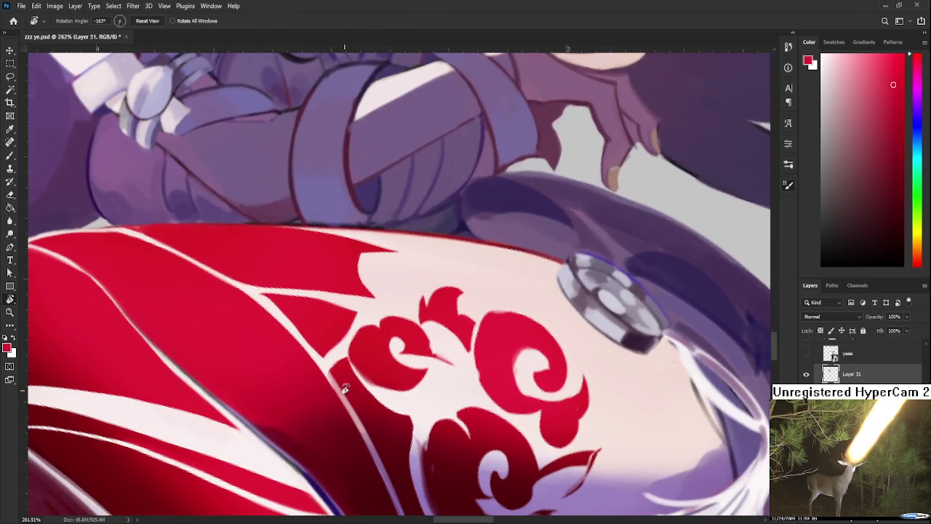
key("b")
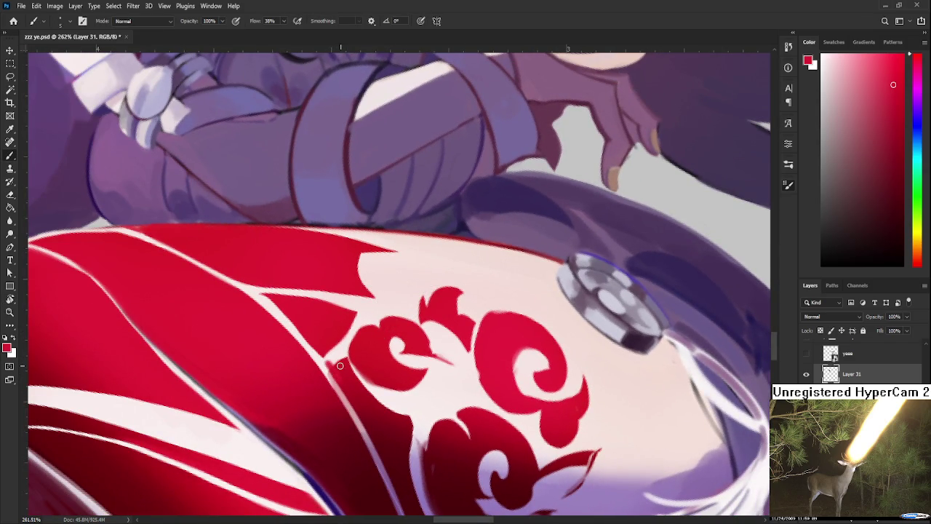
key("e")
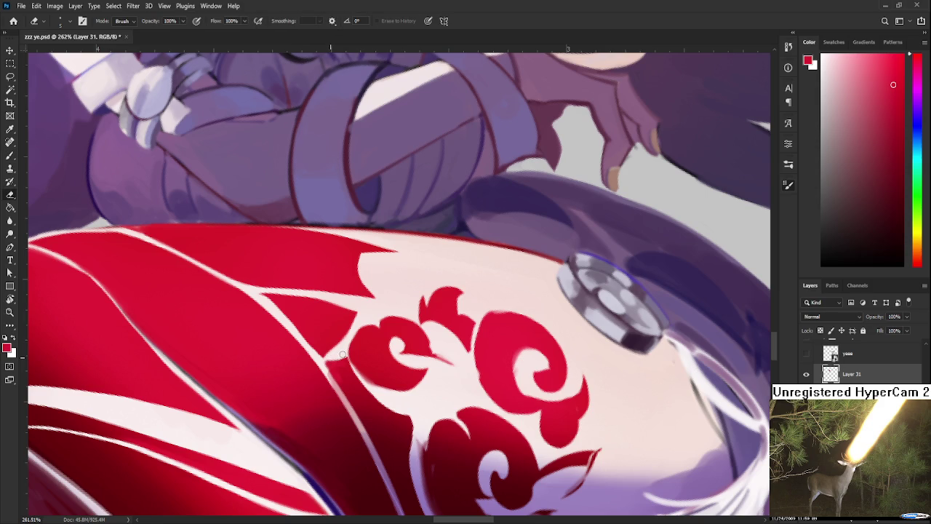
left_click_drag(353, 360, 355, 380)
key("b")
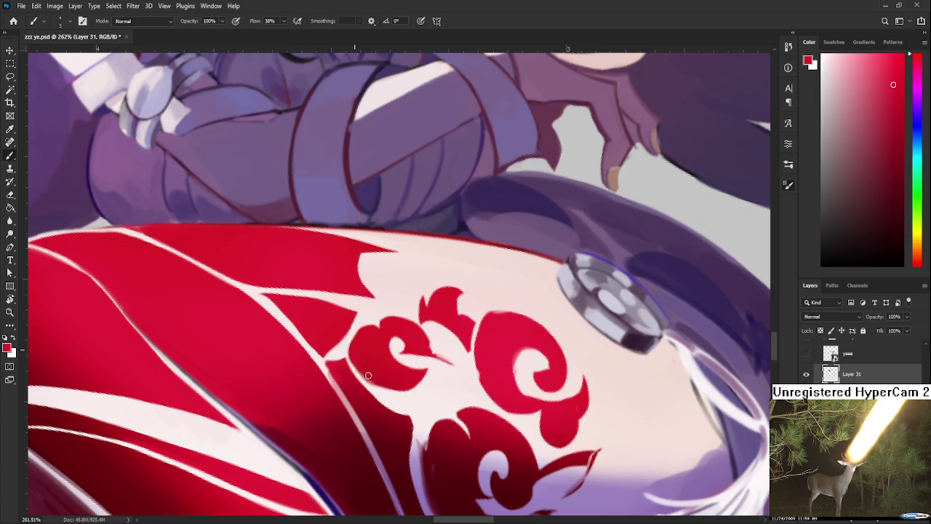
scroll(379, 357, "up", 3)
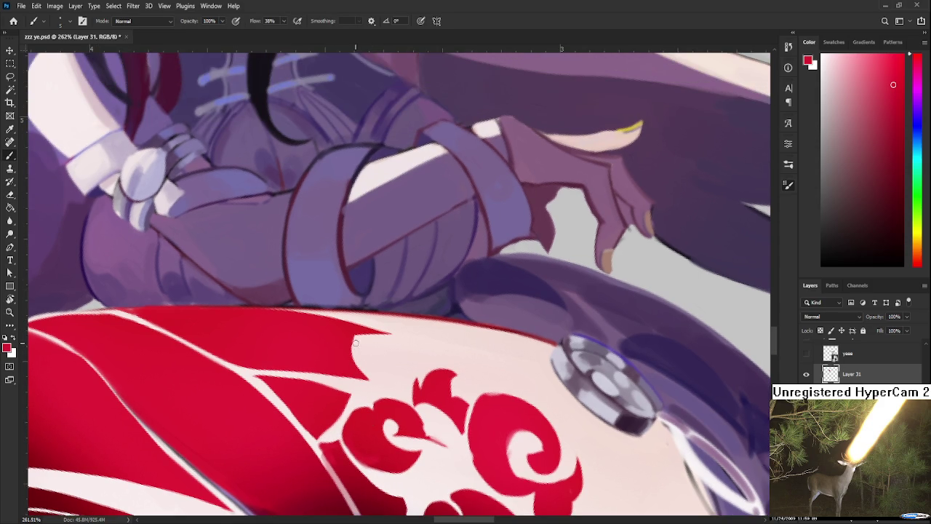
key("e")
scroll(393, 422, "down", 5)
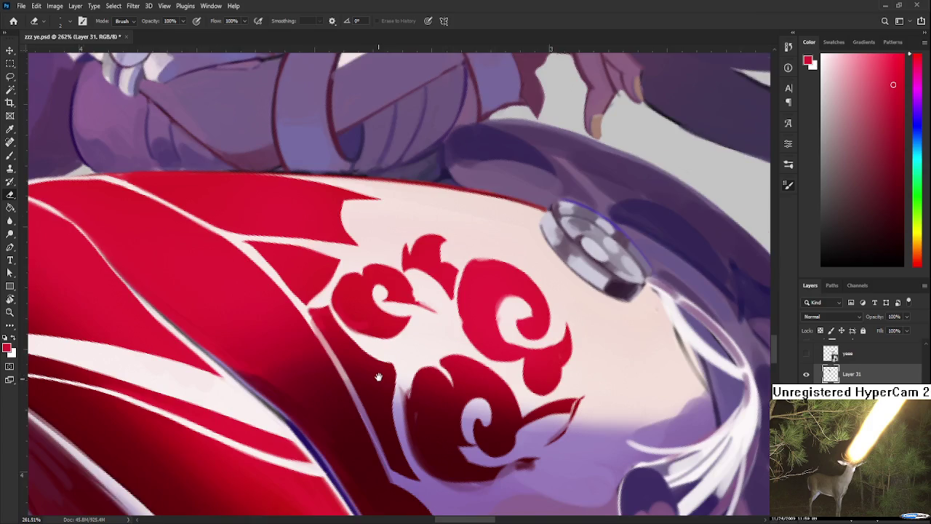
key("b")
key("e")
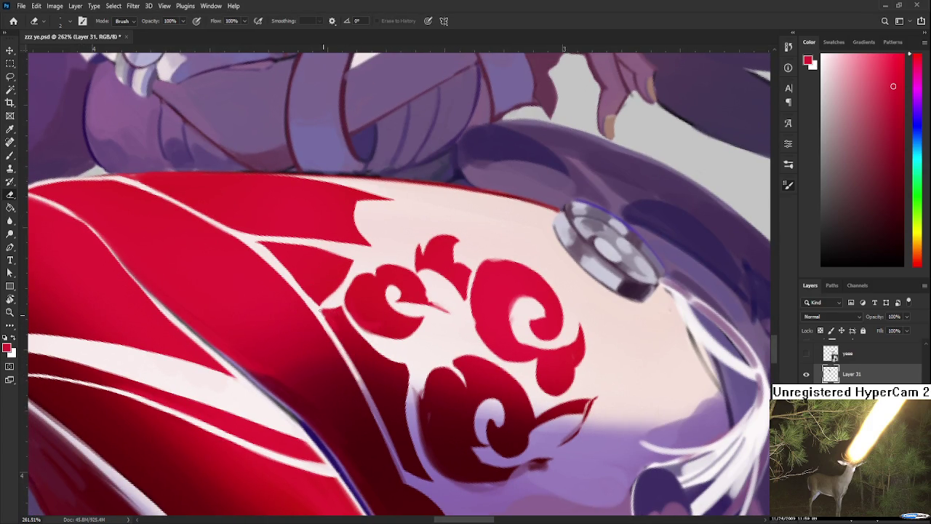
Sample a darker red and lighten the dark red edge beneath the cloud.
left_click_drag(405, 386, 398, 342)
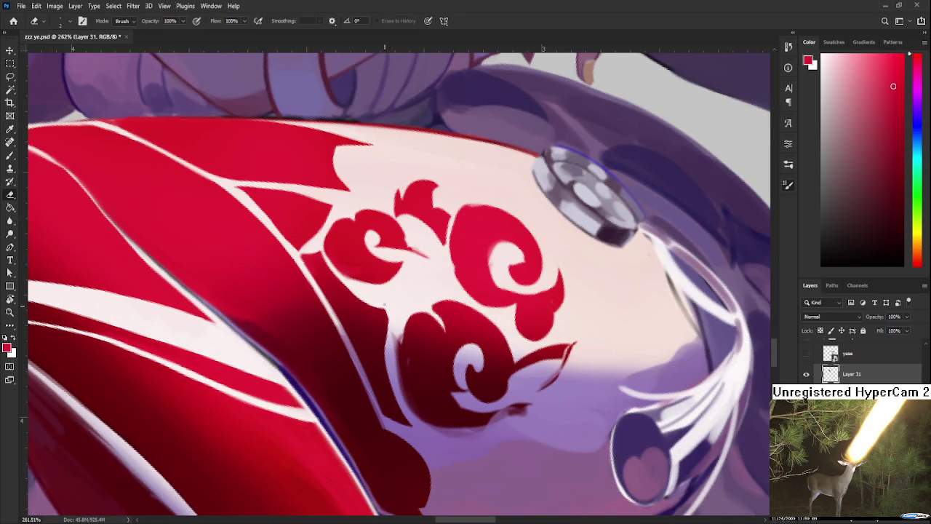
key("b")
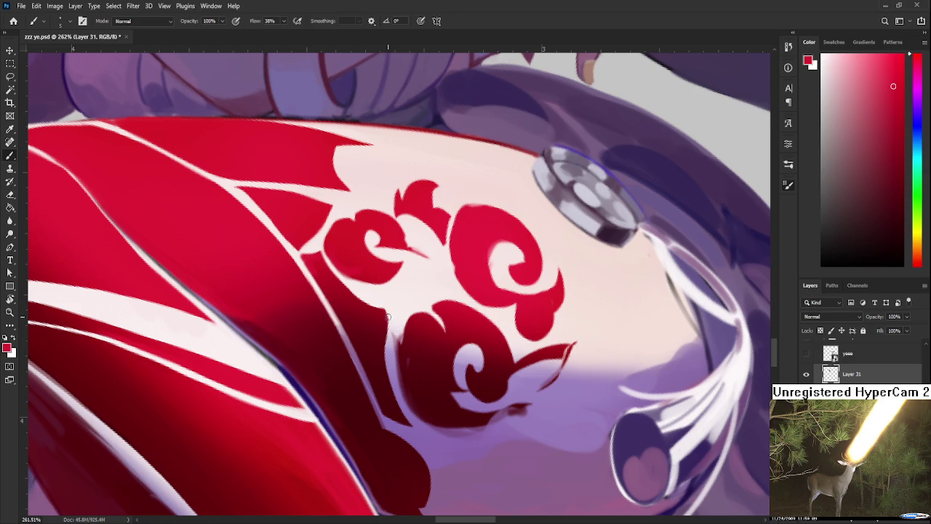
left_click(386, 314, "alt")
key("e")
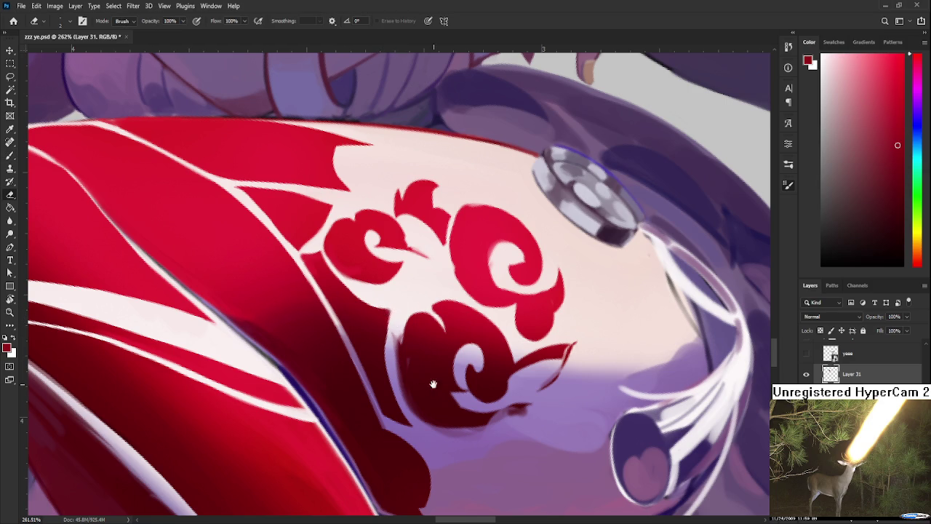
left_click_drag(433, 384, 395, 381)
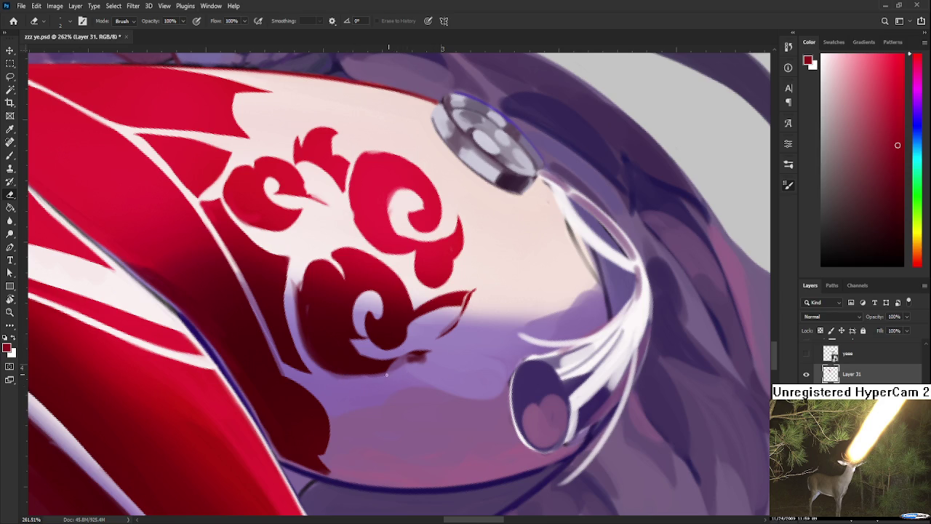
mouse_move(390, 372)
left_mouse_down()
mouse_move(408, 357)
mouse_move(401, 367)
mouse_move(416, 355)
mouse_move(429, 362)
mouse_move(349, 385)
left_mouse_up()
Sample a dark red from the cloud and paint it along the cloud's left edge.
key("b")
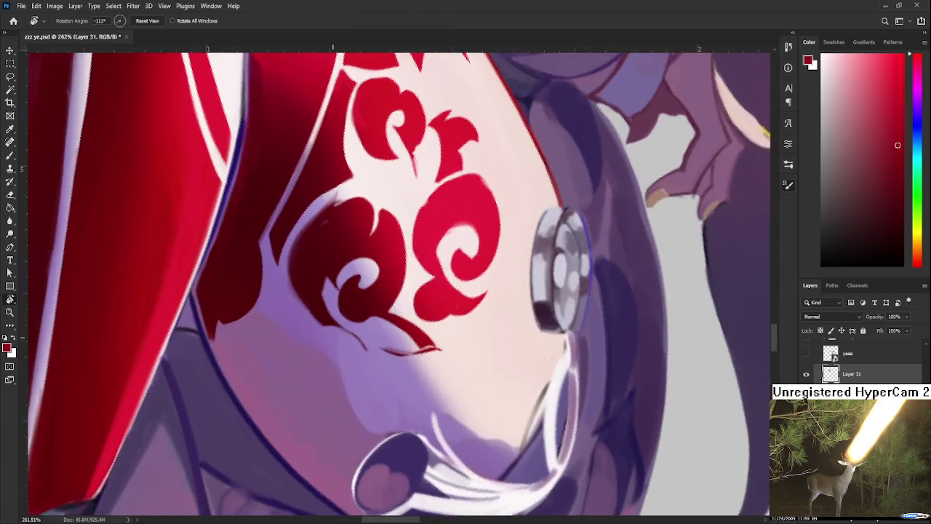
left_click(341, 364, "alt")
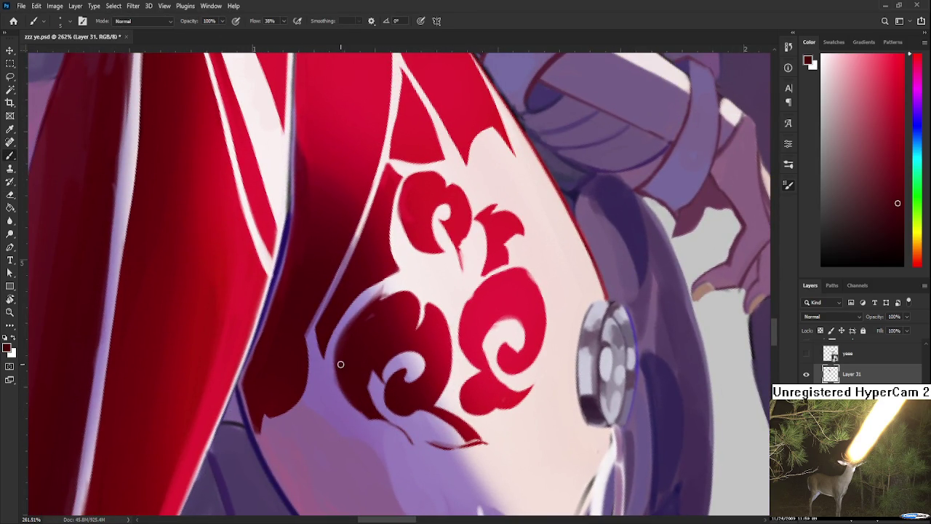
key("e")
key("r")
left_click_drag(350, 415, 406, 270)
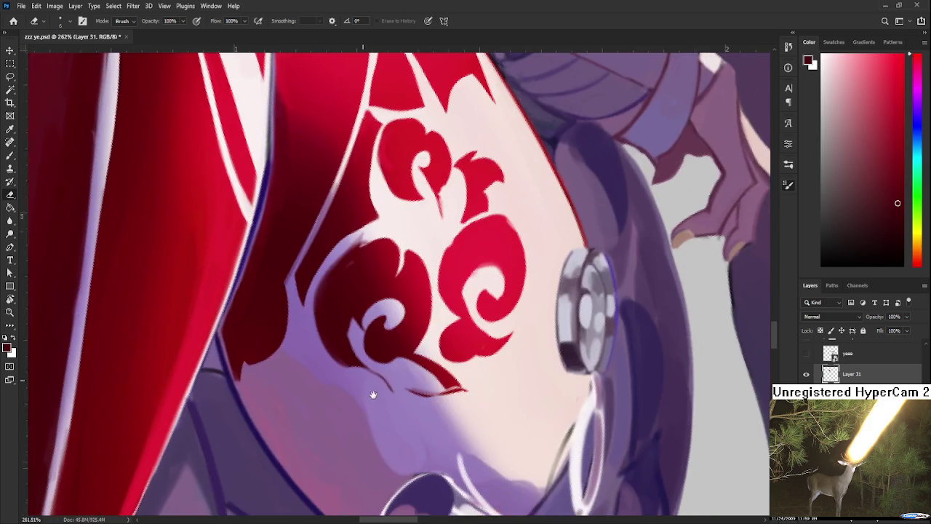
key("b")
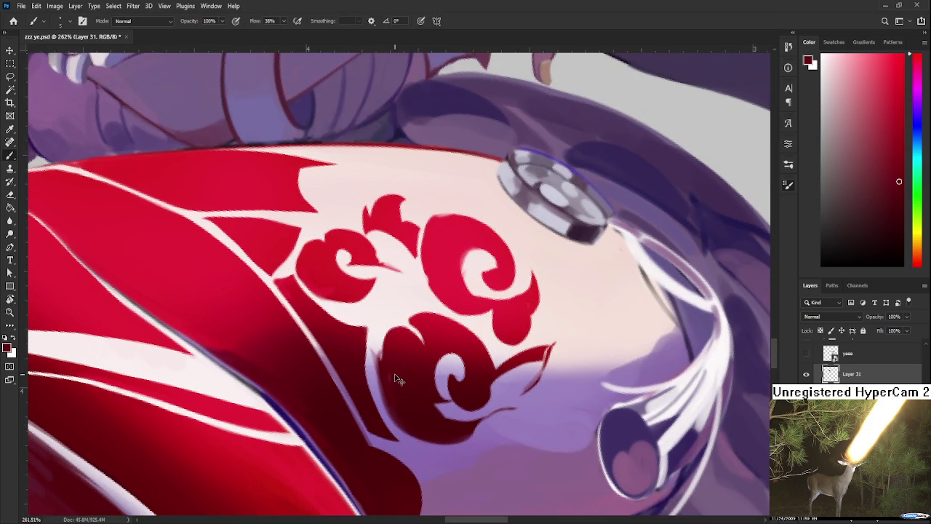
left_click(392, 371, "alt")
left_click_drag(380, 364, 397, 392)
key("e")
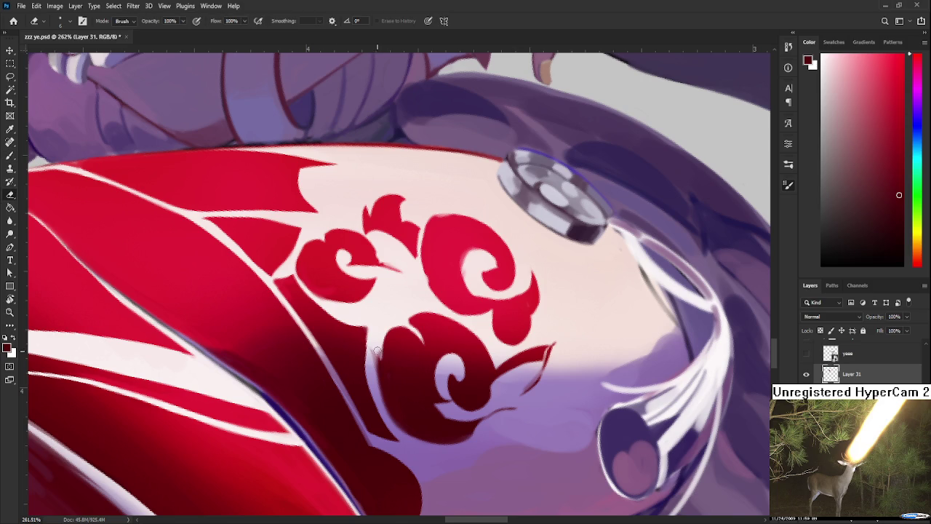
Rotate and zoom the view to review the whole illustration.
scroll(399, 284, "down", 10)
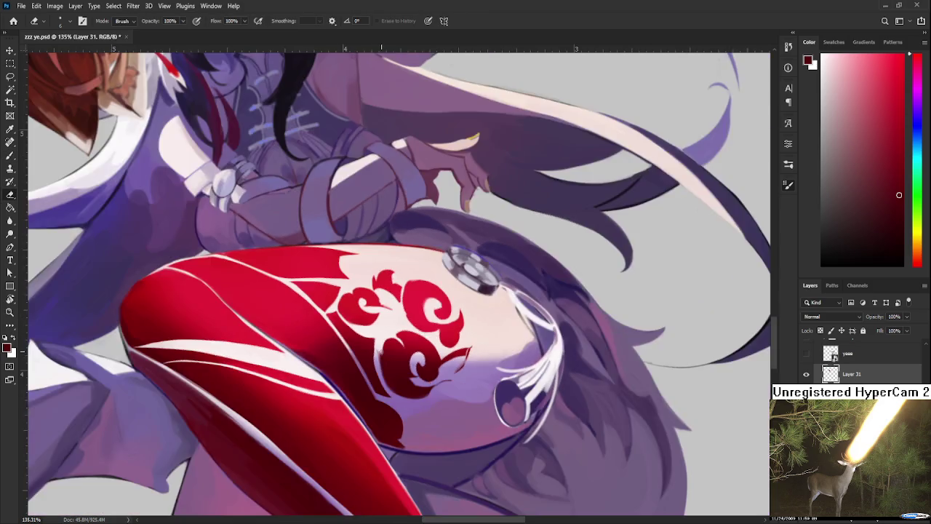
key("r")
mouse_move(407, 305)
left_mouse_down()
mouse_move(462, 396)
mouse_move(395, 400)
left_mouse_up()
scroll(395, 400, "up", 2)
scroll(395, 400, "up", 1)
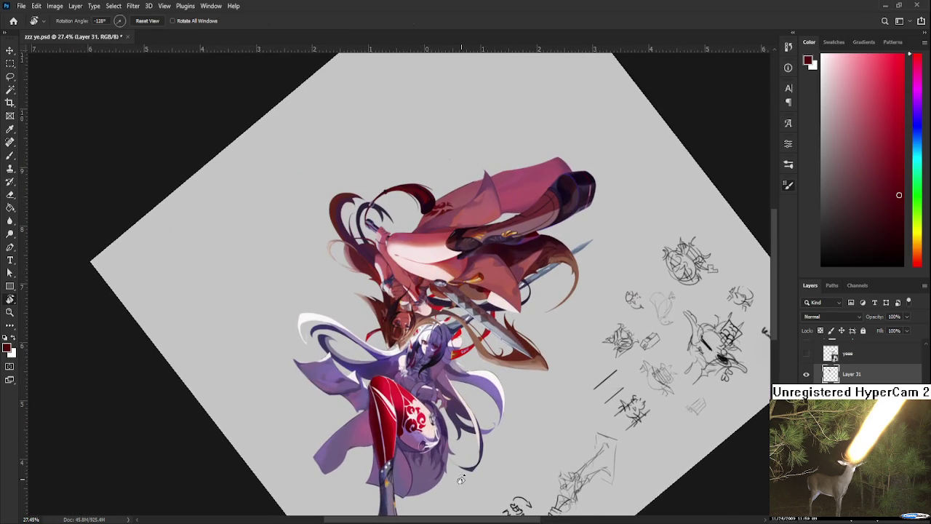
scroll(409, 433, "up", 2)
scroll(410, 433, "up", 1)
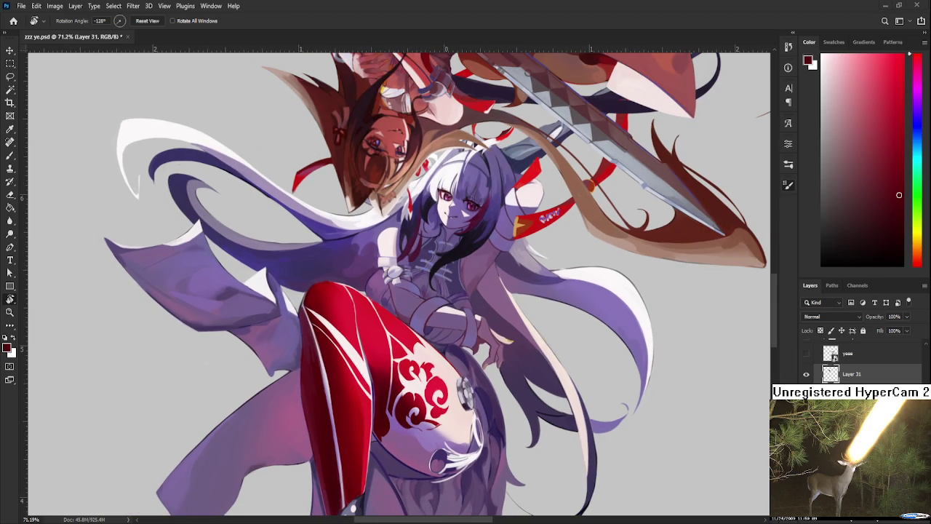
scroll(469, 372, "up", 2)
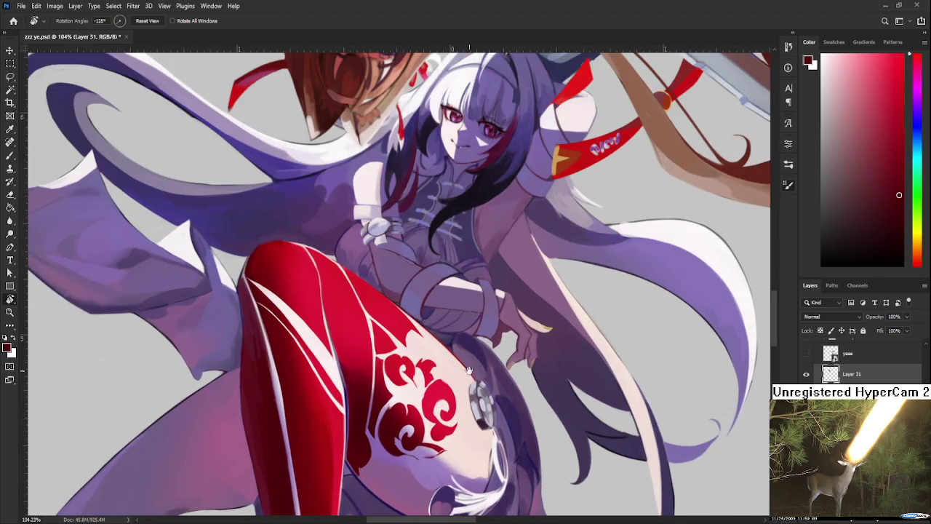
scroll(369, 358, "up", 3)
Erase along the white highlight line on the red leg, redoing strokes until it extends down the leg.
key("e")
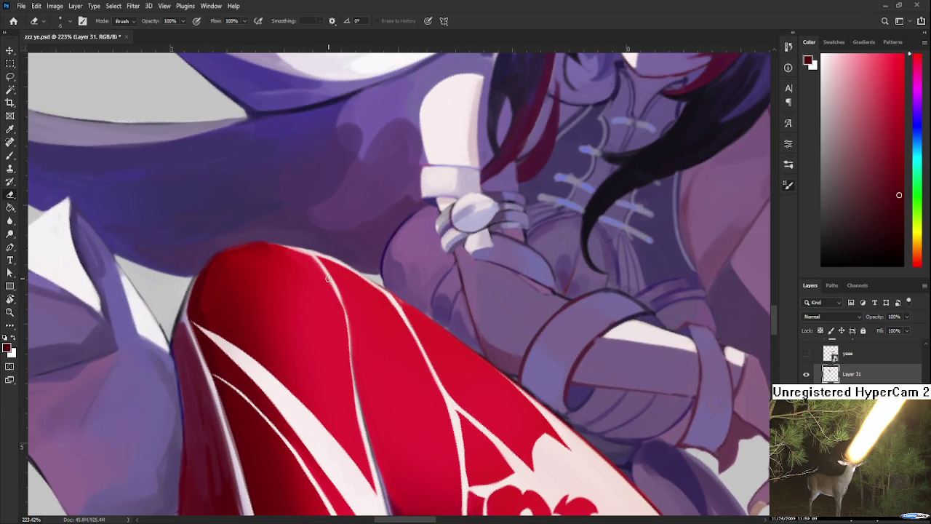
left_click_drag(335, 288, 348, 344)
left_click_drag(334, 284, 348, 350)
key("ctrl+z")
left_click_drag(335, 288, 353, 369)
key("ctrl+z")
left_click_drag(342, 317, 355, 402)
left_click_drag(348, 344, 350, 364)
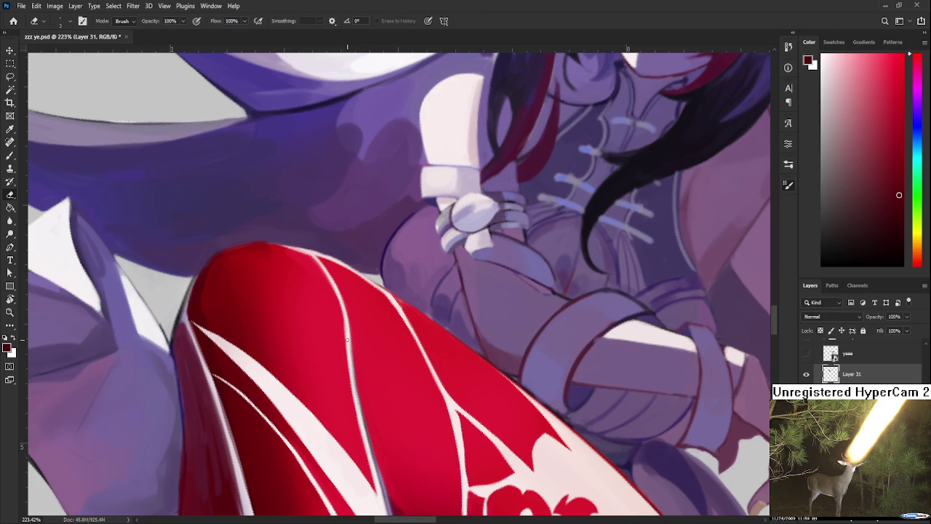
Zoom out and rotate the view through about -160°, -58° and -135° to review the leg.
scroll(347, 340, "down", 2)
scroll(353, 378, "down", 1)
scroll(357, 371, "down", 1)
scroll(436, 385, "down", 1)
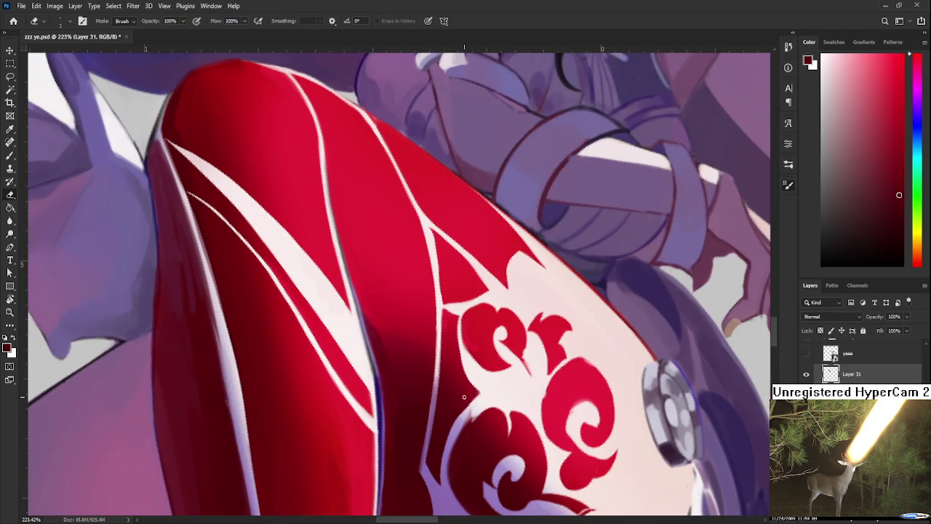
scroll(467, 430, "down", 5)
scroll(467, 430, "down", 3)
scroll(467, 430, "down", 3)
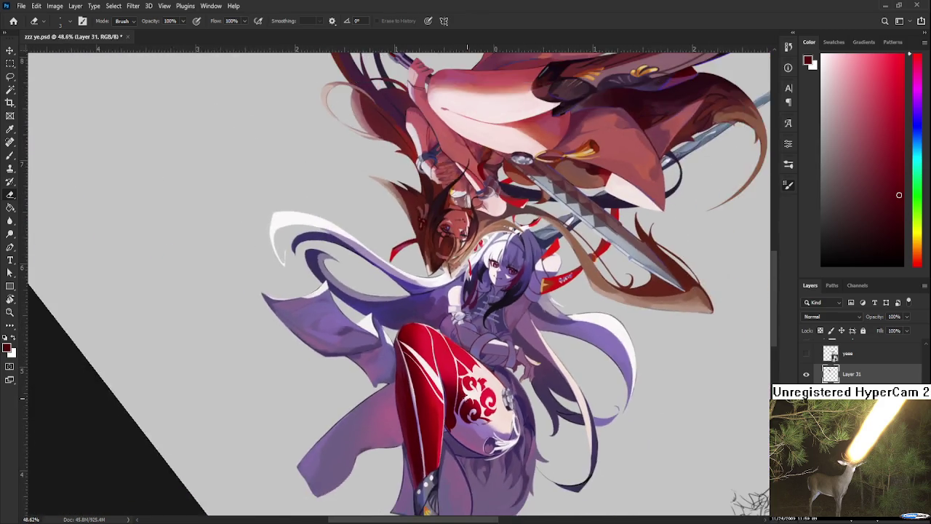
scroll(468, 430, "down", 2)
key("r")
left_click_drag(468, 430, 504, 428)
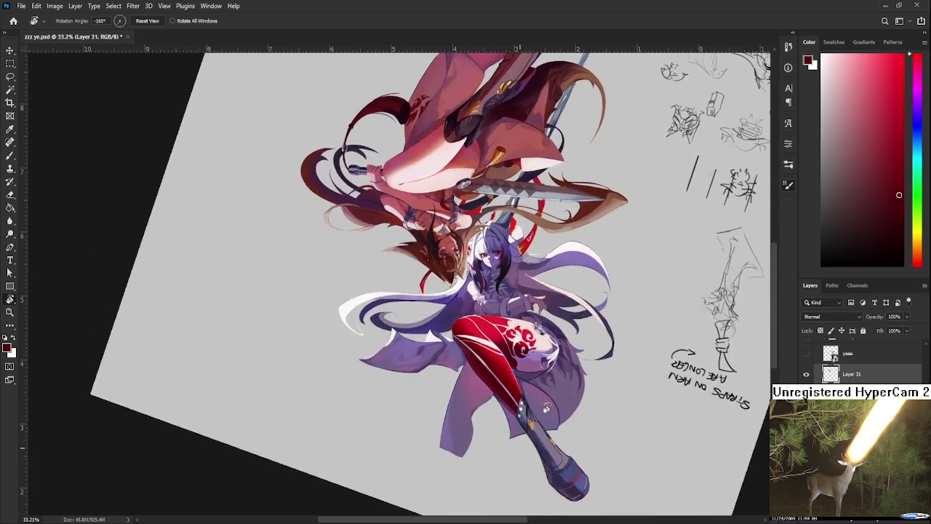
scroll(504, 428, "down", 3)
scroll(505, 428, "down", 2)
mouse_move(459, 404)
left_mouse_down()
mouse_move(461, 411)
mouse_move(380, 407)
mouse_move(481, 386)
left_mouse_up()
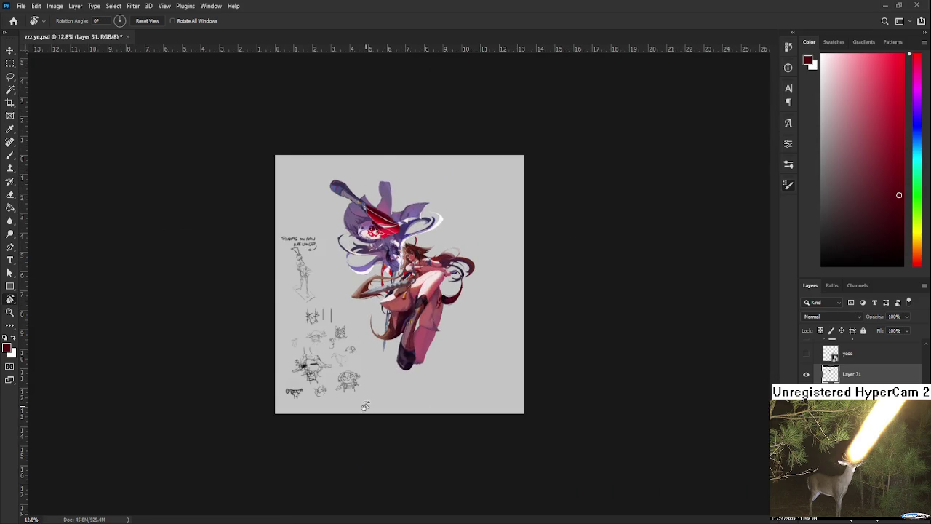
left_click_drag(480, 386, 351, 366)
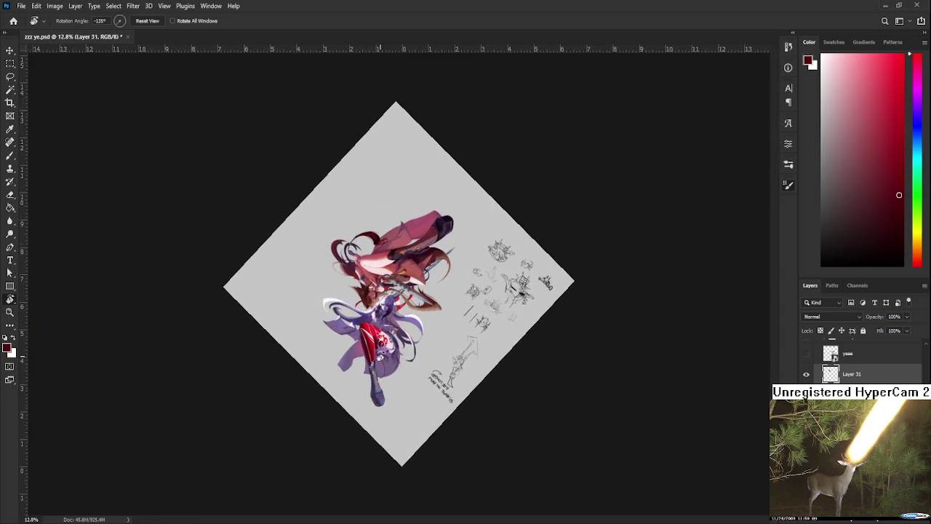
scroll(351, 366, "up", 5)
scroll(352, 366, "up", 3)
scroll(353, 368, "up", 4)
scroll(357, 370, "up", 3)
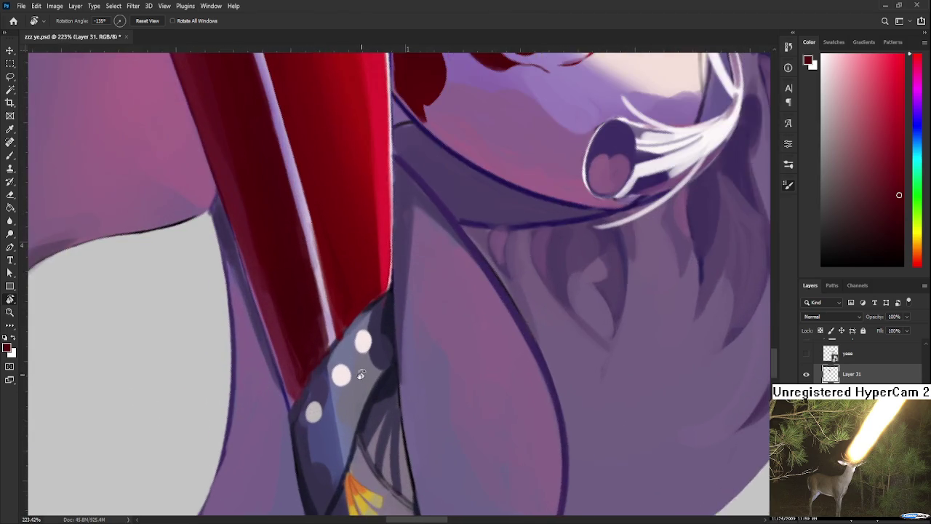
Sample a darker stocking red, then the dark magenta and blue-purple at the shoe's edge.
scroll(358, 371, "up", 1)
key("b")
left_click(339, 393, "alt")
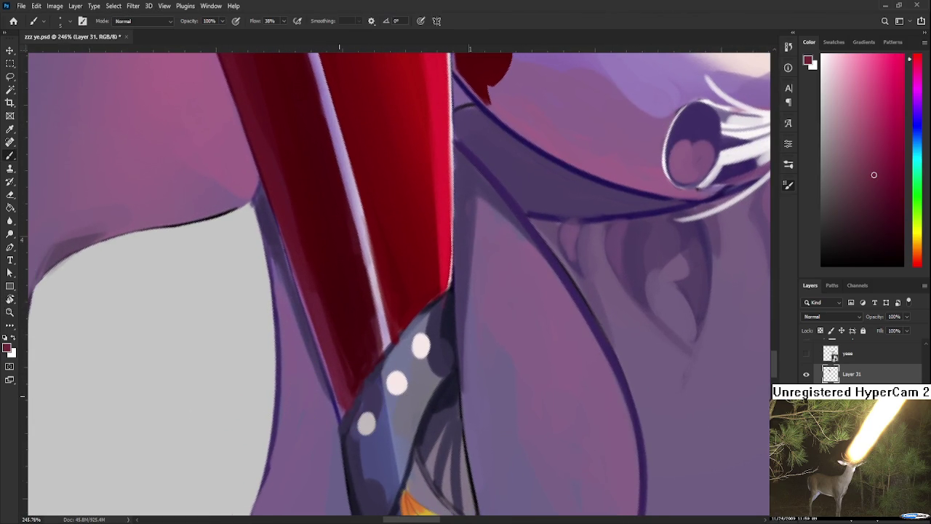
left_click(342, 362, "alt")
left_click(339, 413, "alt")
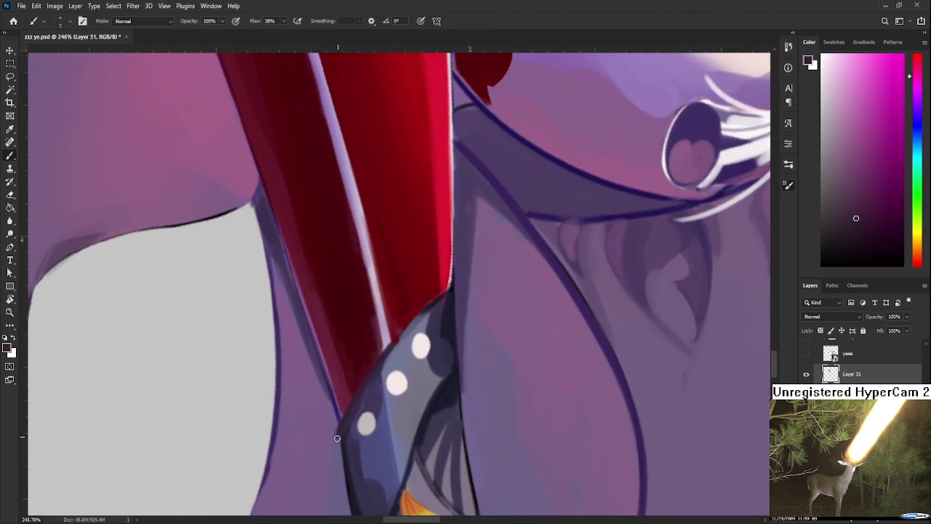
left_click(340, 416, "alt")
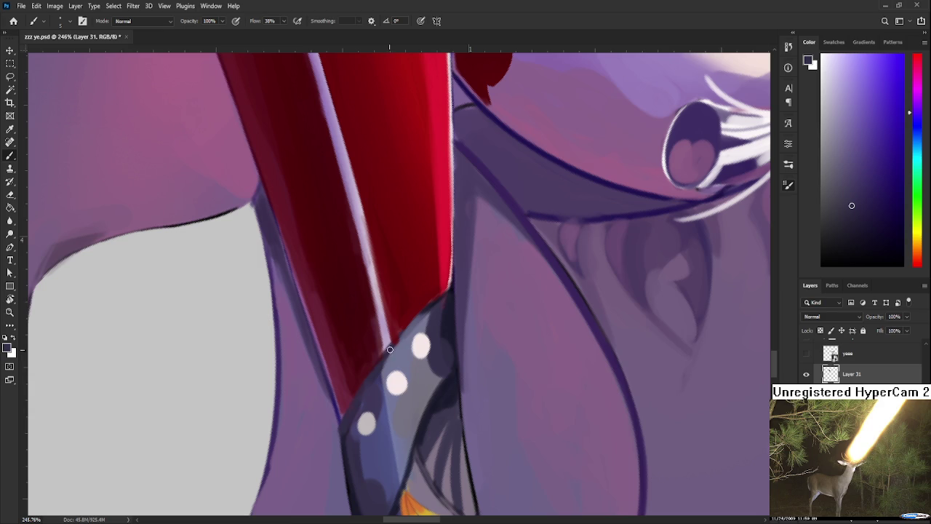
Sample further colours near the shoe and save zzz ye.psd.
left_click_drag(378, 370, 345, 430)
left_click(398, 358, "alt")
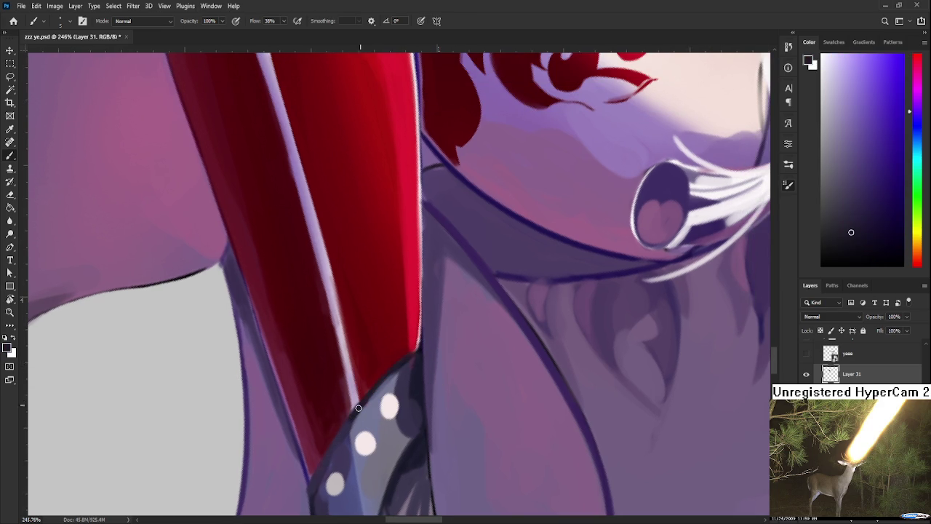
left_click(410, 374, "alt")
key("ctrl+s")
scroll(419, 369, "down", 3)
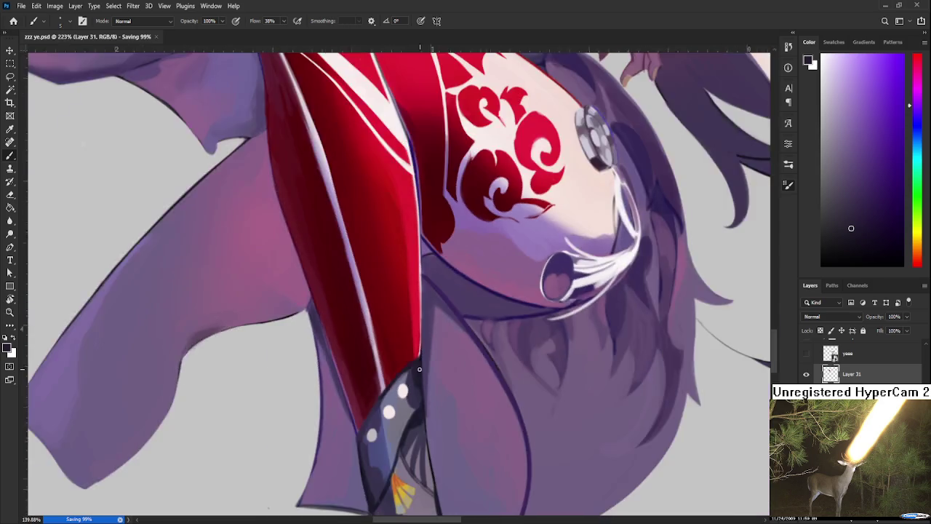
scroll(419, 369, "down", 3)
scroll(419, 369, "down", 3)
scroll(422, 362, "down", 2)
scroll(435, 358, "down", 2)
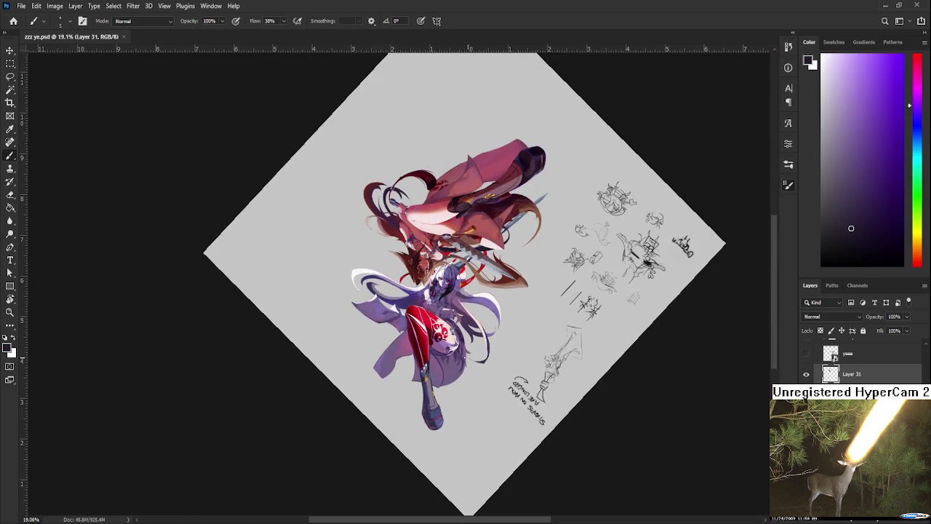
Rotate the view to about -98° and zoom in on the red stocking leg.
key("r")
mouse_move(435, 358)
left_mouse_down()
mouse_move(319, 375)
mouse_move(424, 371)
mouse_move(393, 409)
left_mouse_up()
scroll(319, 375, "up", 3)
scroll(424, 371, "down", 5)
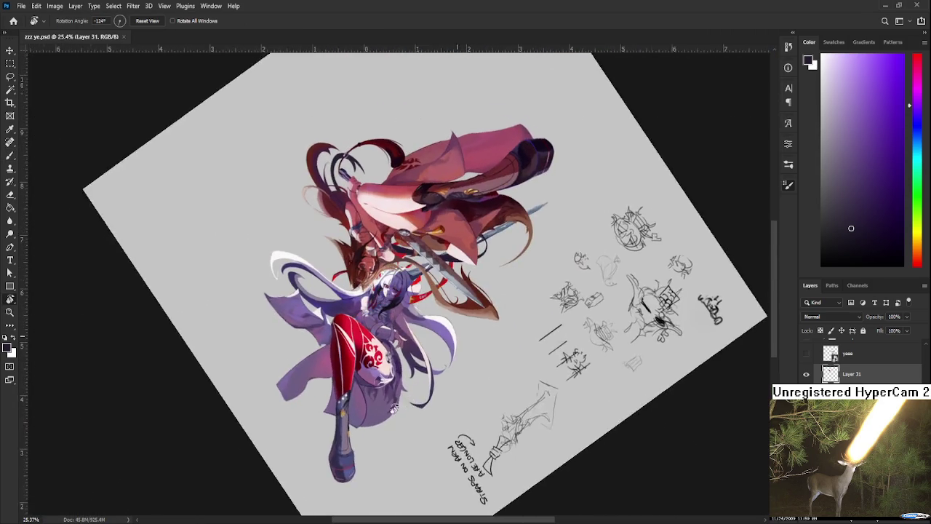
scroll(393, 409, "up", 3)
scroll(473, 425, "up", 3)
scroll(590, 444, "up", 3)
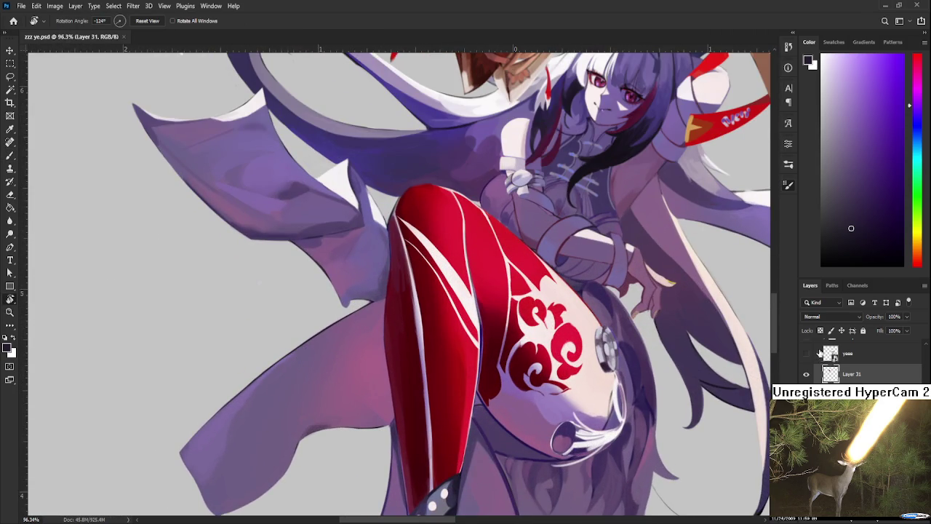
Toggle Layer 31's visibility to compare the leg with and without it.
left_click(805, 374)
left_click(806, 375)
left_click(806, 375)
left_click(806, 375)
left_click(805, 375)
scroll(637, 270, "down", 3)
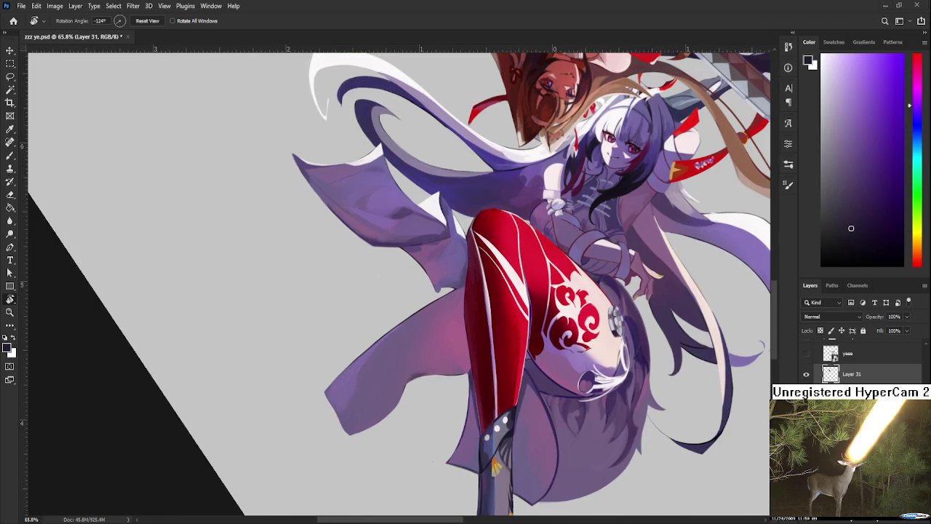
Toggle the white highlight lines layer to compare, then make Layer 28 active.
left_click(805, 393)
left_click(805, 394)
left_click(806, 394)
left_click(805, 393)
left_click(859, 394)
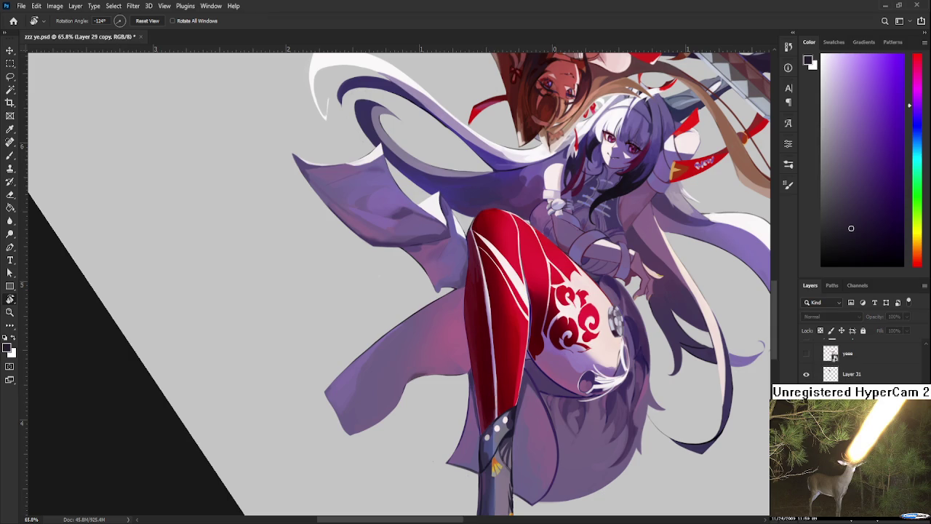
left_click(858, 435)
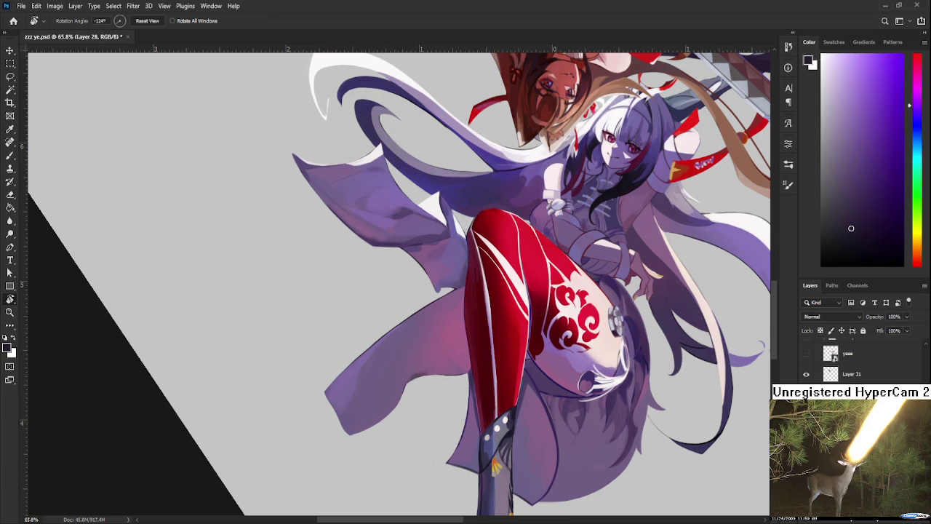
scroll(484, 386, "up", 3)
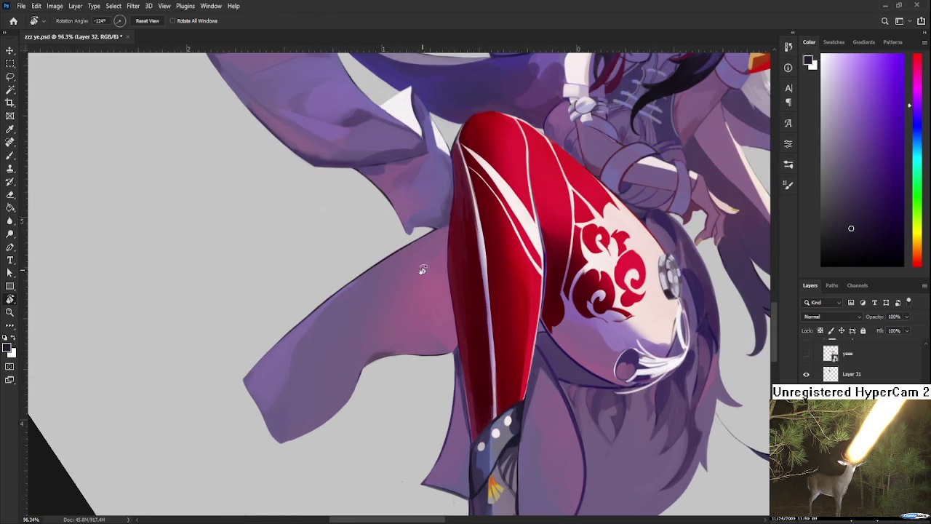
With a ~100 px brush, wash reddish pink and a stronger stocking red onto the purple cloth left of the leg.
key("b")
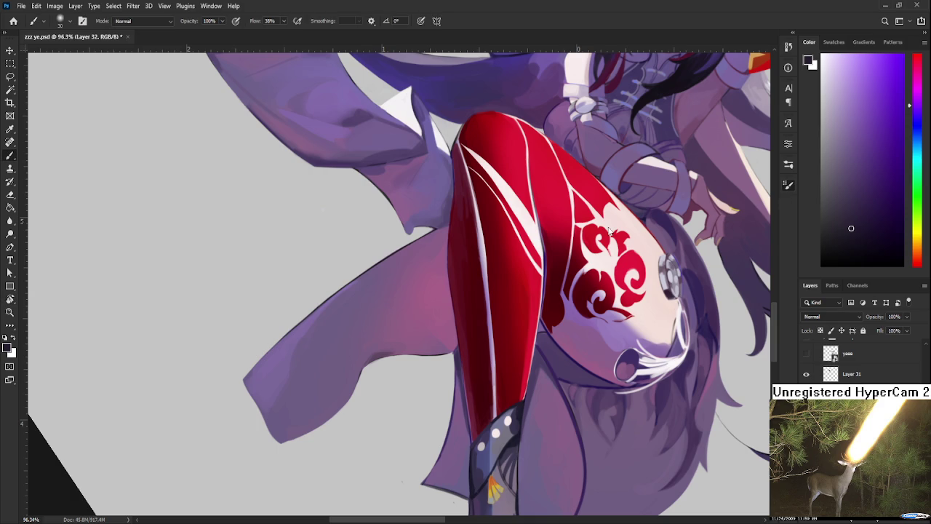
left_click(474, 306, "alt")
key("bracketright")
key("bracketright")
key("bracketright")
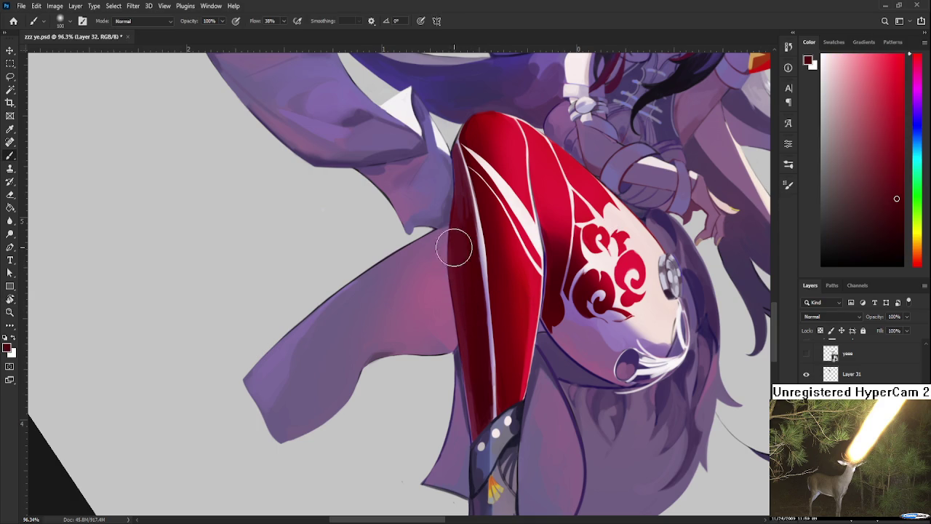
key("bracketright")
key("bracketright")
key("bracketright")
mouse_move(426, 293)
left_mouse_down()
mouse_move(441, 255)
mouse_move(426, 342)
mouse_move(441, 306)
left_mouse_up()
left_click(514, 277, "alt")
mouse_move(442, 339)
left_mouse_down()
mouse_move(458, 239)
mouse_move(436, 324)
mouse_move(449, 240)
mouse_move(453, 328)
left_mouse_up()
Soften the purple cloth left of the leg and lighten it below the chest.
left_click_drag(492, 384, 493, 318)
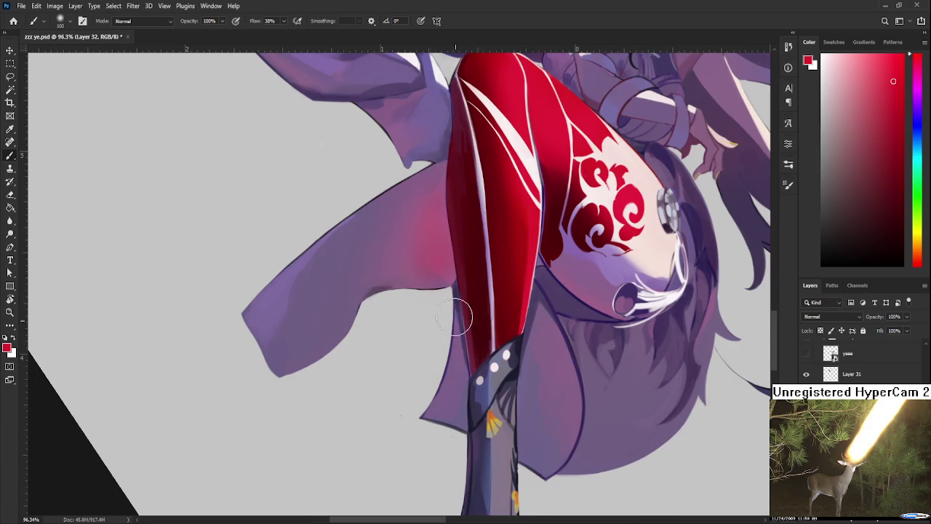
left_click_drag(468, 352, 468, 333)
mouse_move(536, 354)
left_mouse_down()
mouse_move(545, 307)
mouse_move(529, 415)
mouse_move(566, 351)
left_mouse_up()
key("r")
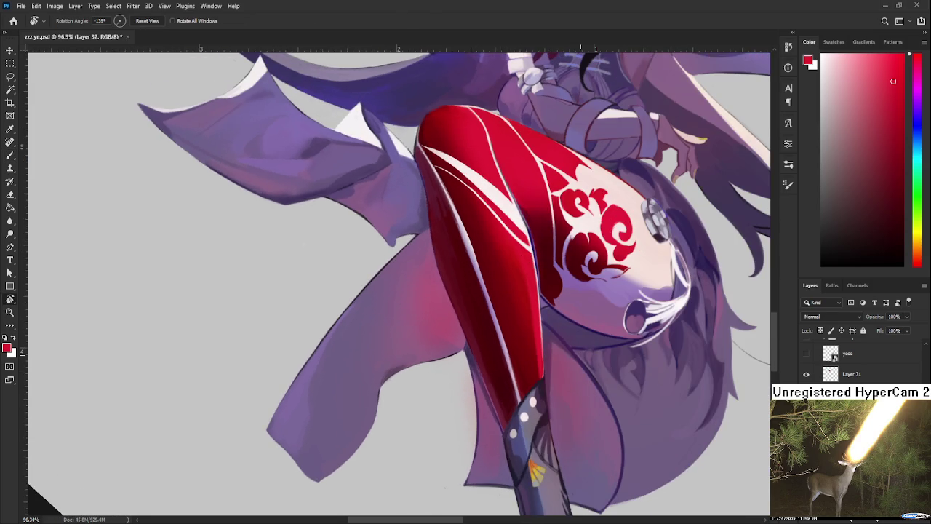
scroll(566, 351, "down", 5)
scroll(565, 351, "up", 3)
scroll(565, 351, "up", 2)
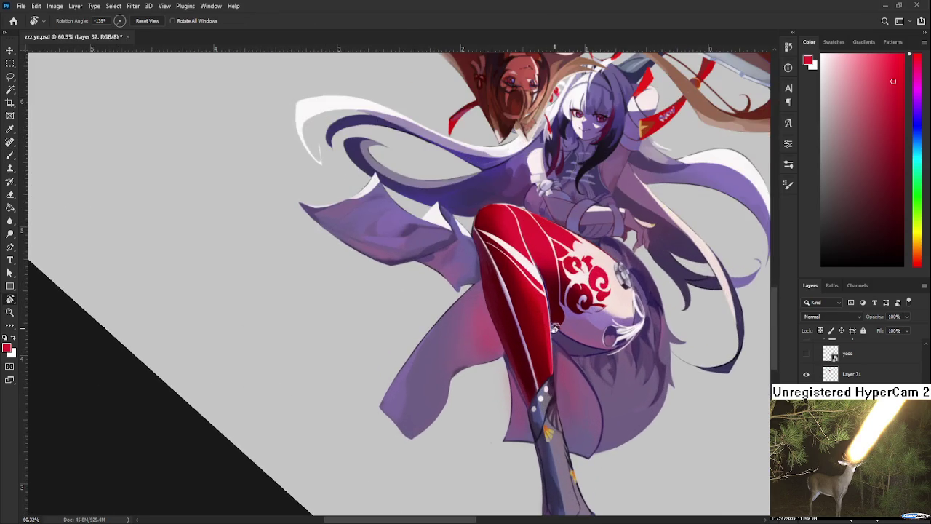
key("e")
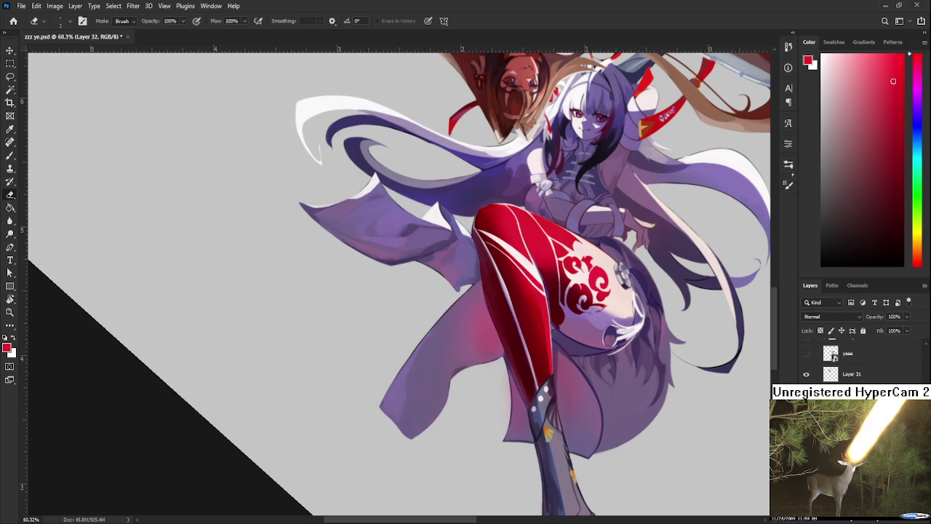
key("]")
key("]")
key("]")
key("]")
key("r")
left_click_drag(594, 441, 582, 453)
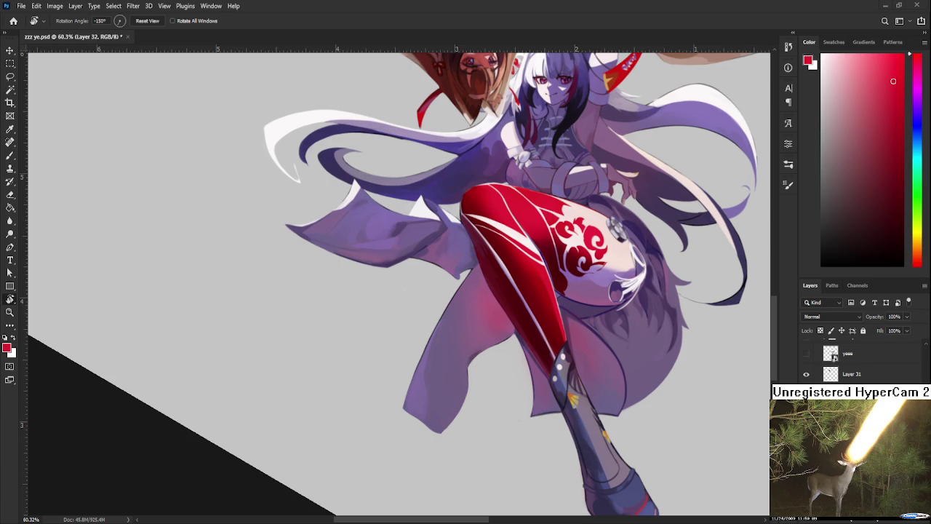
Zoom out, rotate the canvas to about 4°, and zoom onto both characters and the sword.
mouse_move(627, 285)
left_mouse_down()
mouse_move(608, 227)
mouse_move(573, 386)
left_mouse_up()
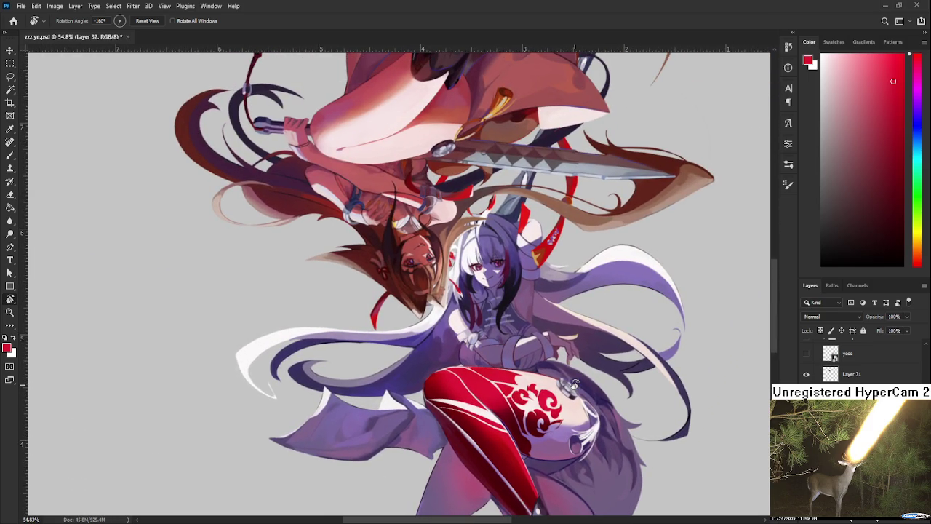
scroll(563, 301, "down", 2)
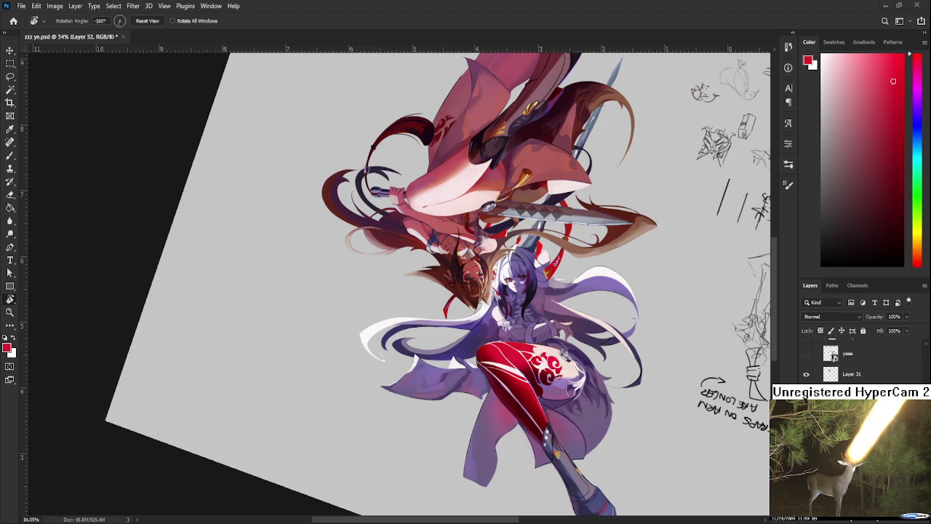
left_click_drag(673, 239, 357, 395)
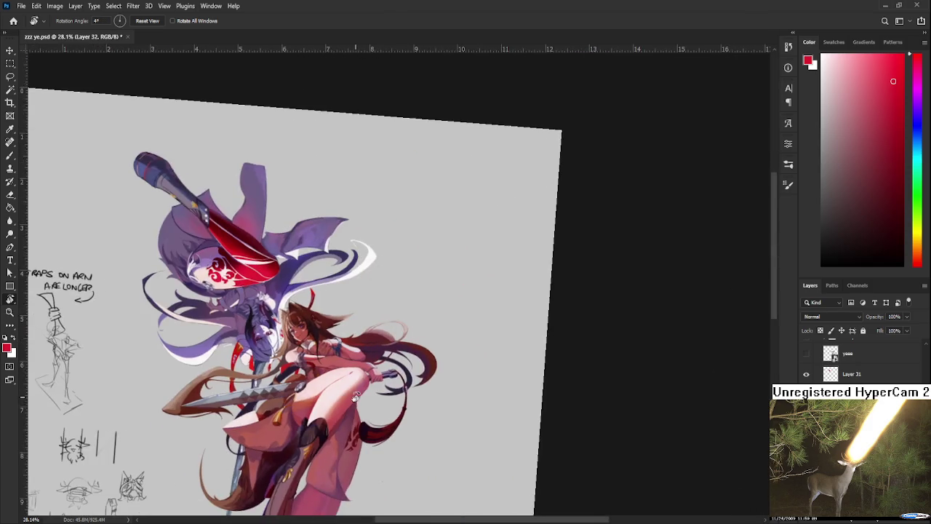
scroll(357, 395, "up", 3)
scroll(356, 395, "up", 2)
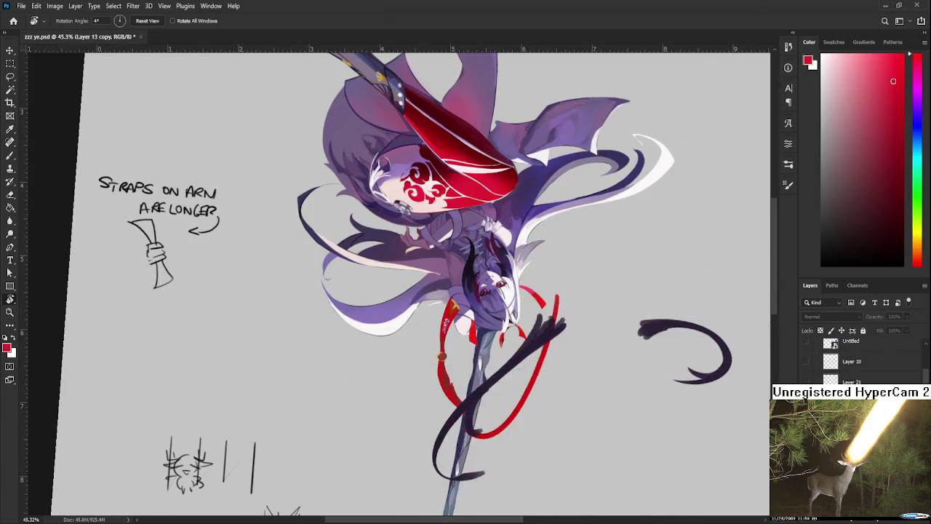
key("b")
scroll(536, 352, "up", 4)
Sample the sash red, make Layer 33 active, and size the brush around 35.
left_click(508, 320, "alt")
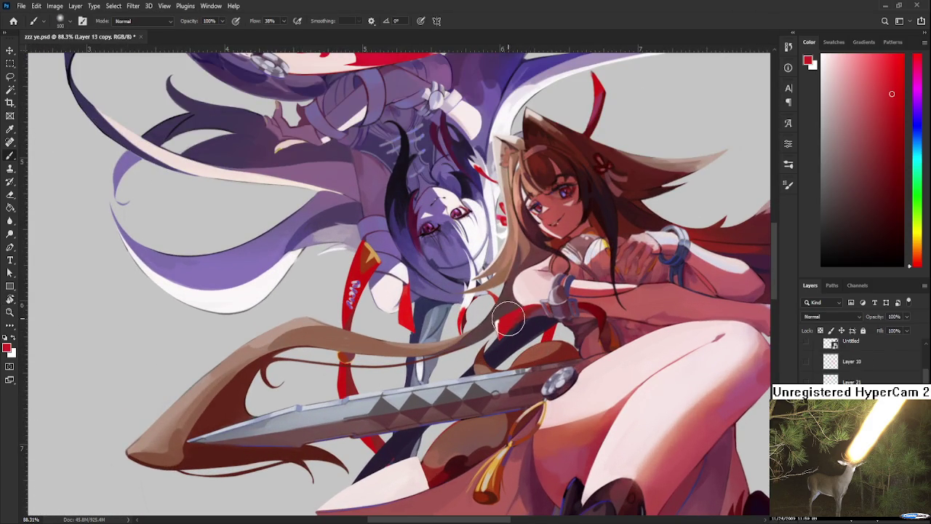
left_click(502, 320, "ctrl")
key("bracketleft")
key("bracketleft")
key("bracketleft")
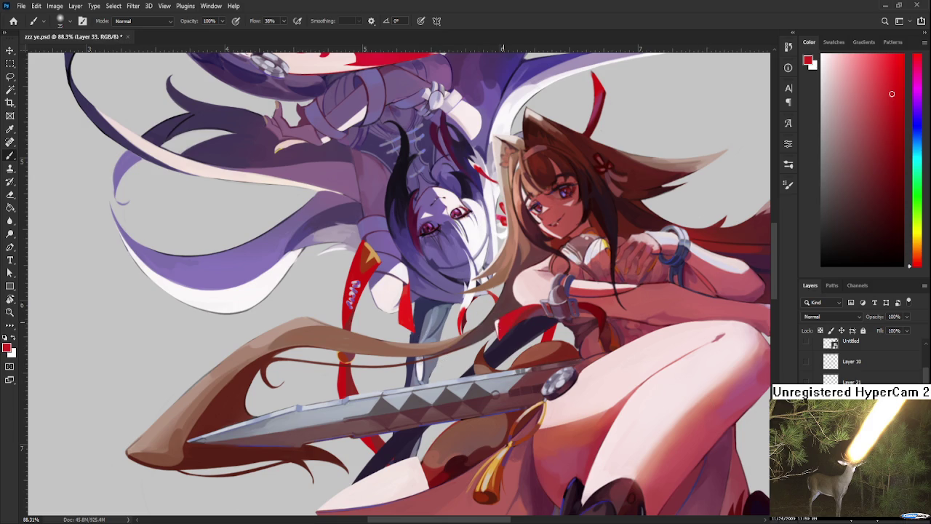
left_click_drag(473, 329, 374, 411)
key("ctrl+z")
key("bracketright")
Rotate the canvas counter-clockwise and paint a thick red ribbon curve along the sword.
scroll(582, 287, "down", 2)
key("r")
mouse_move(577, 300)
left_mouse_down()
mouse_move(528, 251)
mouse_move(447, 415)
left_mouse_up()
key("ctrl+z")
key("ctrl+z")
left_click_drag(537, 243, 446, 414)
left_click_drag(525, 256, 457, 379)
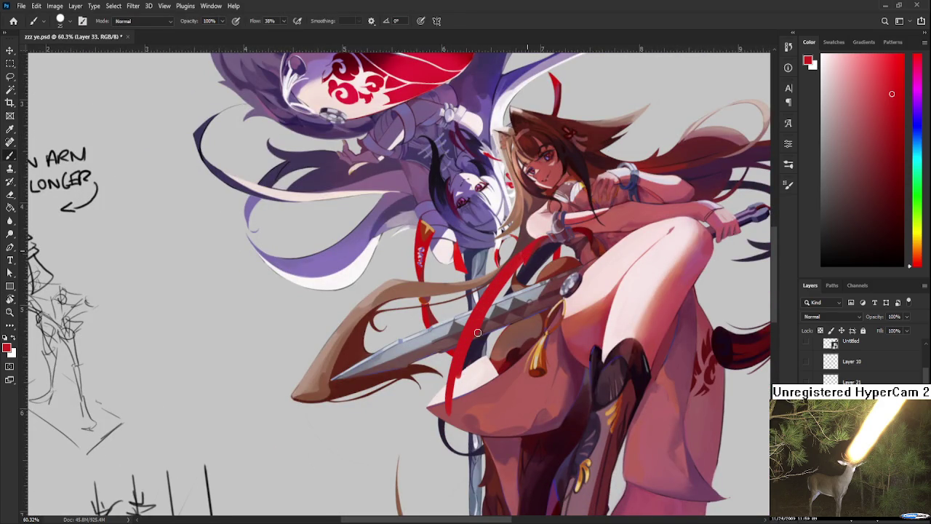
Add more red ribbon strokes along the sword, then erase them with a size-25 eraser.
key("e")
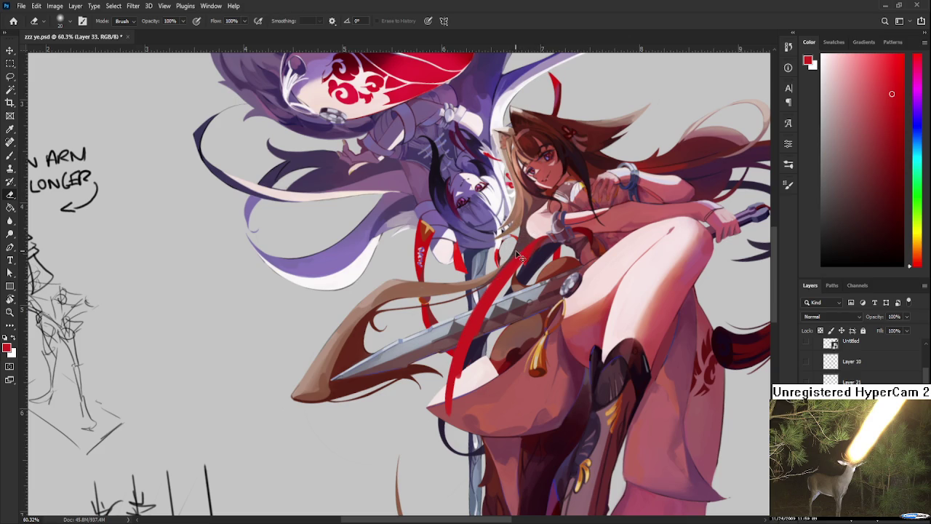
key("bracketright")
scroll(635, 325, "down", 3)
scroll(557, 244, "up", 1)
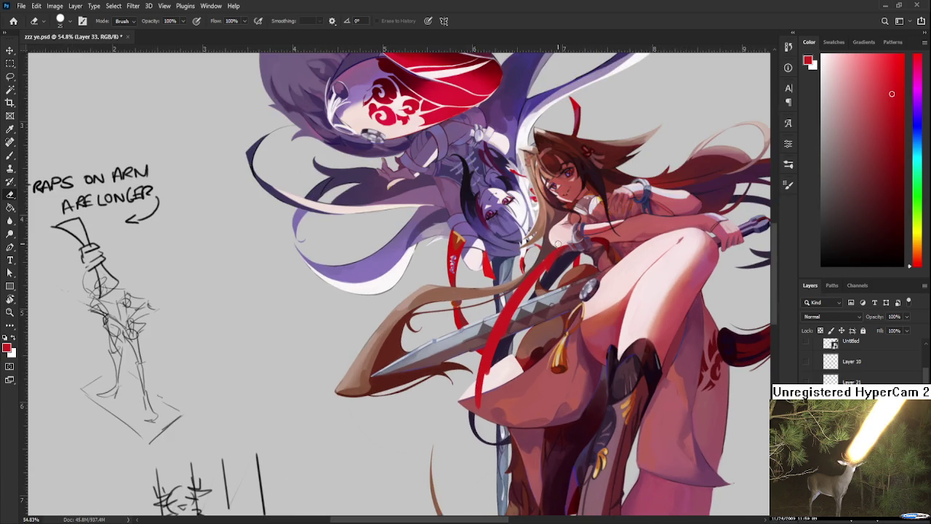
key("b")
left_click_drag(551, 264, 510, 362)
mouse_move(513, 329)
left_mouse_down()
mouse_move(496, 386)
mouse_move(508, 375)
mouse_move(516, 382)
left_mouse_up()
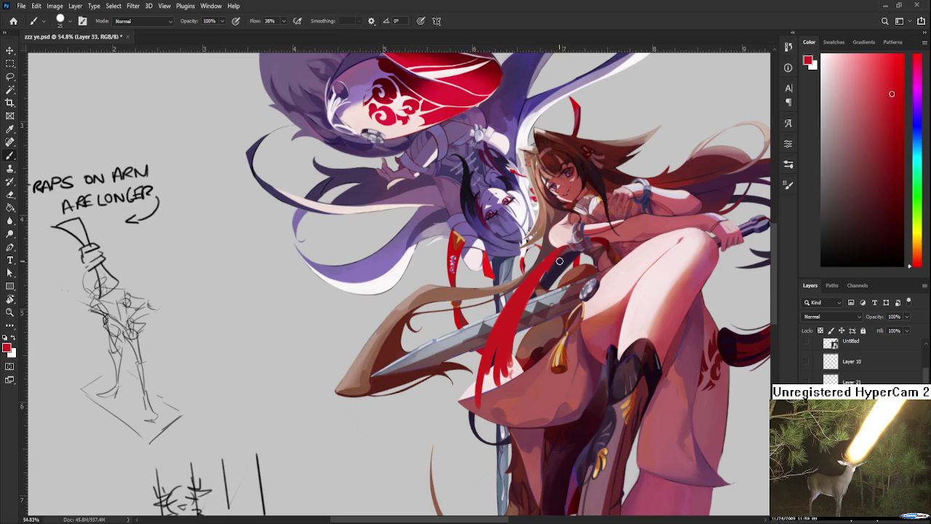
key("e")
mouse_move(557, 272)
left_mouse_down()
mouse_move(540, 276)
mouse_move(497, 379)
left_mouse_up()
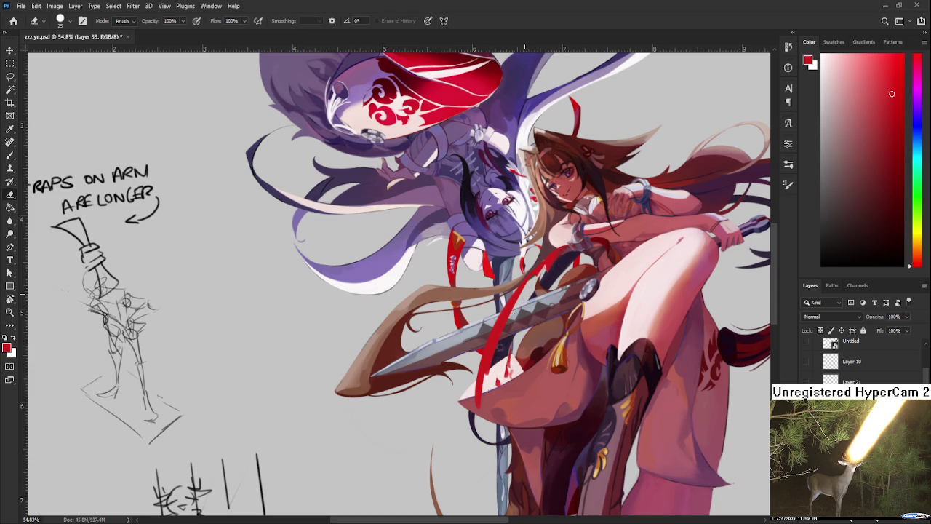
left_click_drag(517, 295, 479, 404)
Lasso a selection along the sword blade and paint a red ribbon stroke inside it.
key("l")
key("ctrl+z")
key("ctrl+z")
key("ctrl+z")
left_click_drag(570, 255, 518, 338)
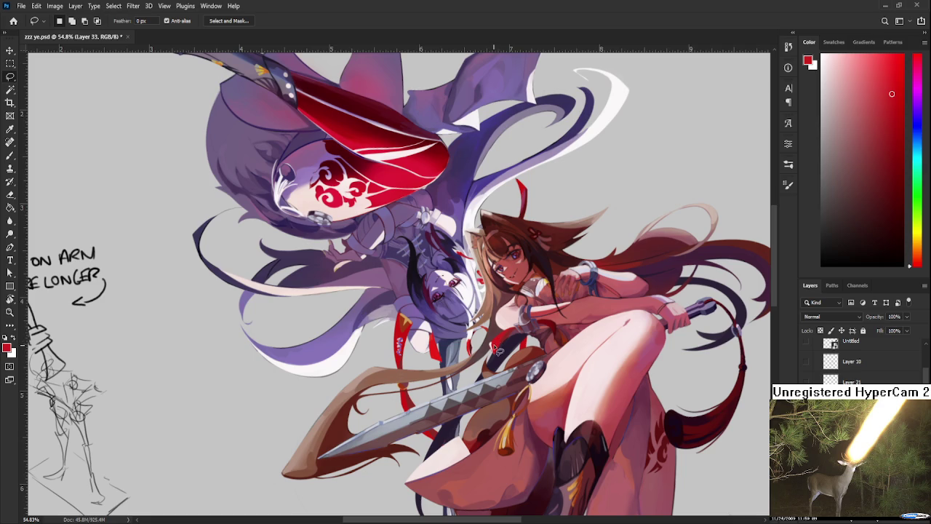
left_click_drag(491, 344, 434, 406)
key("b")
key("l")
key("b")
mouse_move(434, 409)
left_mouse_down()
mouse_move(493, 352)
mouse_move(495, 336)
left_mouse_up()
key("l")
scroll(463, 421, "down", 2)
scroll(495, 337, "up", 2)
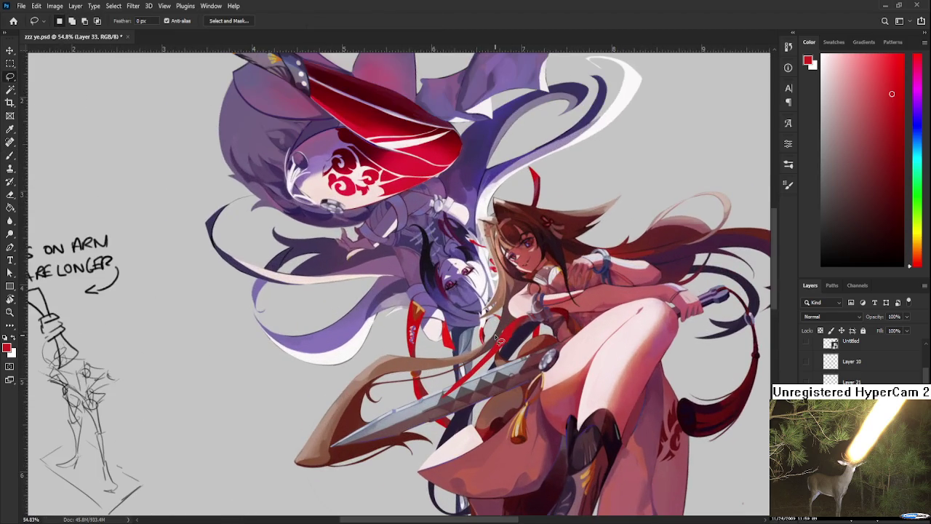
Try red ribbon strokes near the hilt, undoing the ones that don't fit.
key("e")
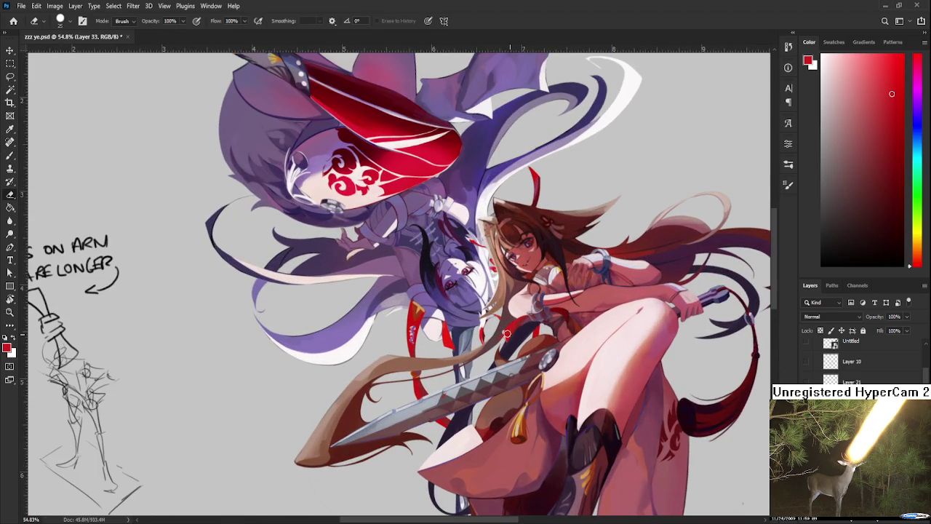
key("b")
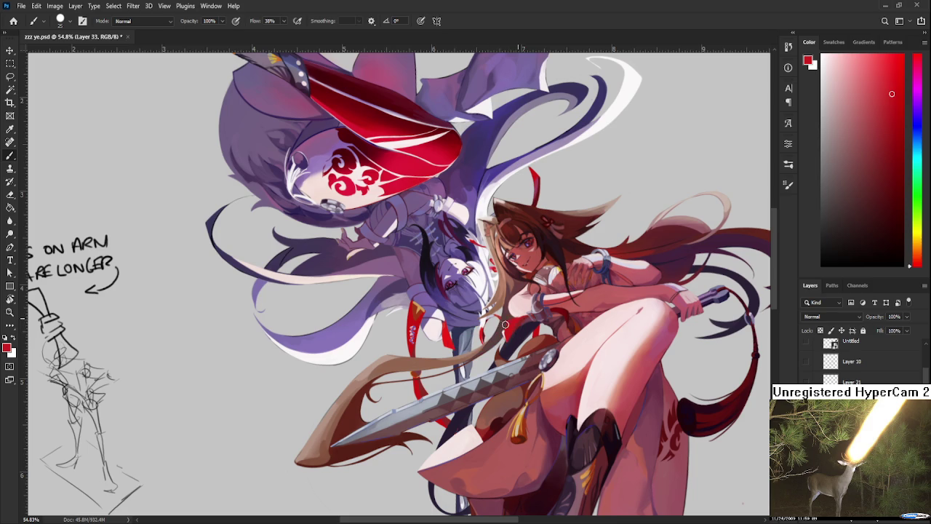
left_click_drag(460, 355, 498, 326)
key("ctrl+z")
key("e")
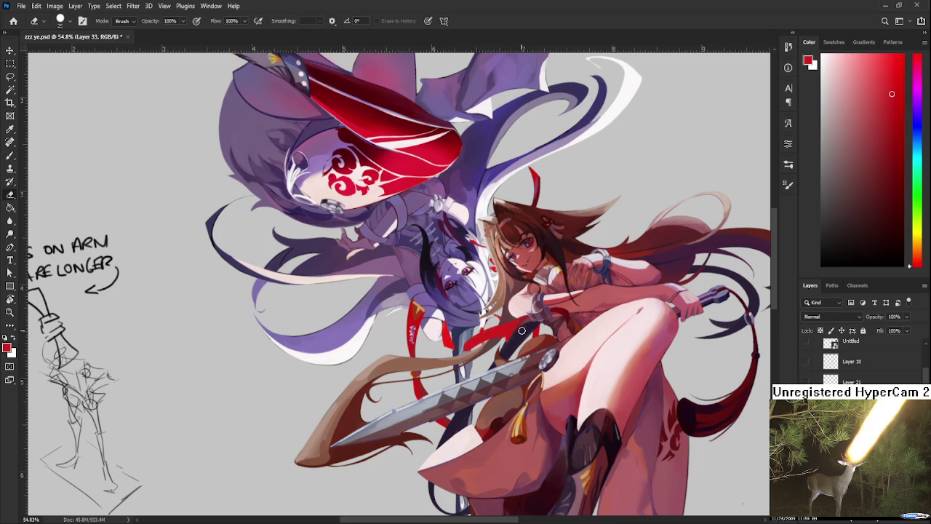
key("b")
left_click_drag(470, 340, 456, 430)
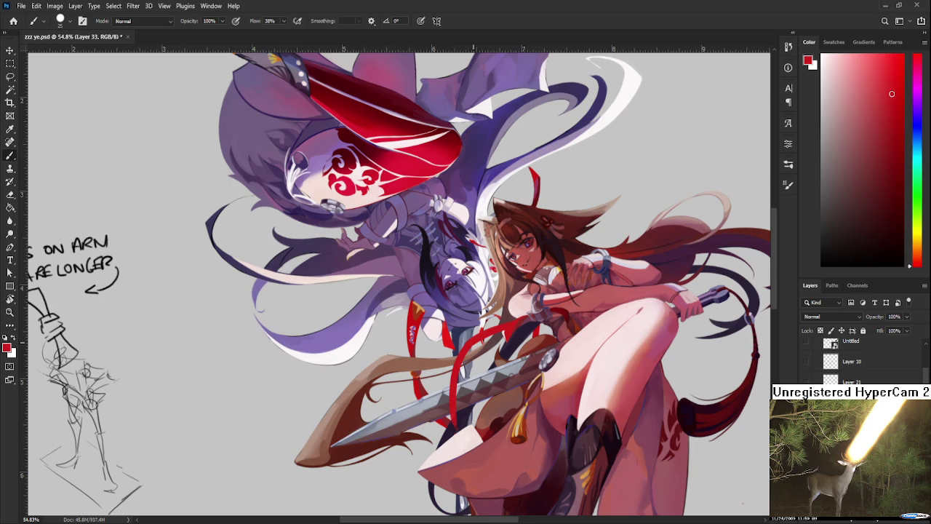
key("ctrl+z")
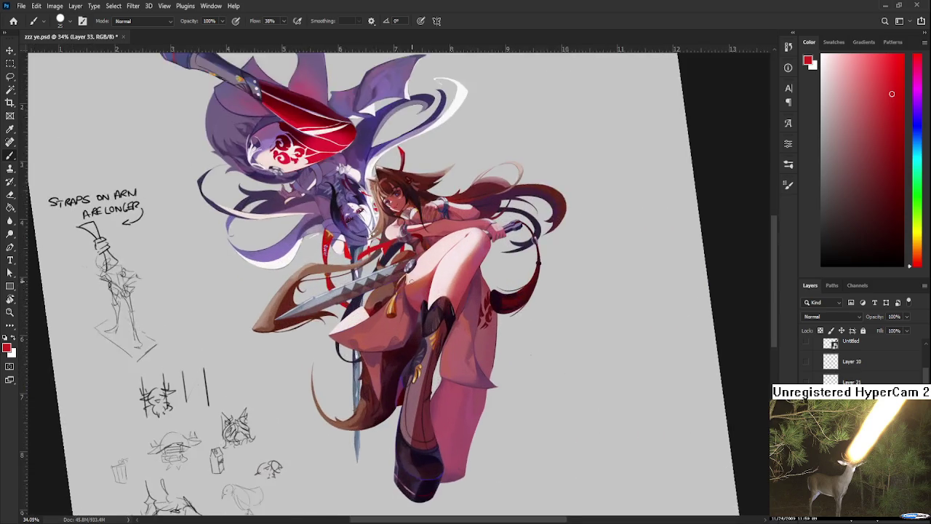
mouse_move(473, 333)
left_mouse_down()
mouse_move(380, 275)
mouse_move(482, 333)
left_mouse_up()
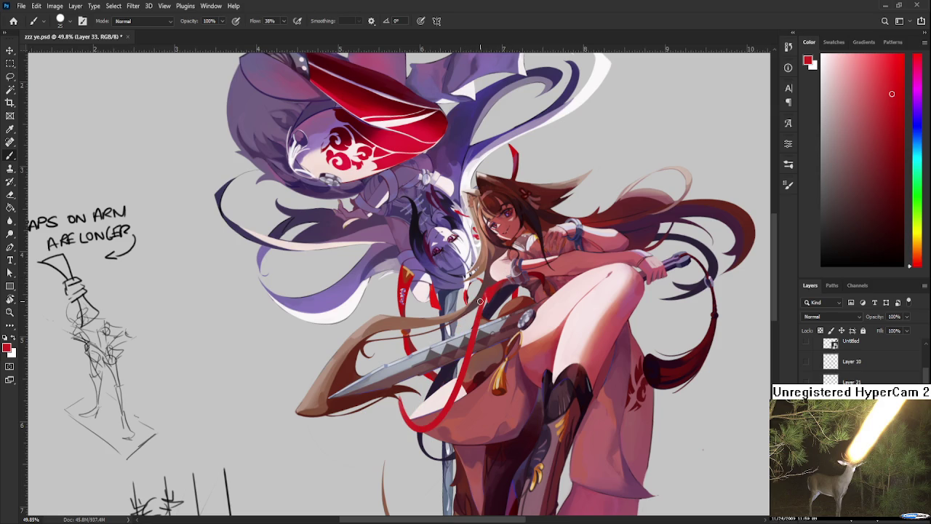
Draw a long red ribbon across the sword, then rotate the canvas about 94° clockwise.
left_click_drag(486, 285, 379, 429)
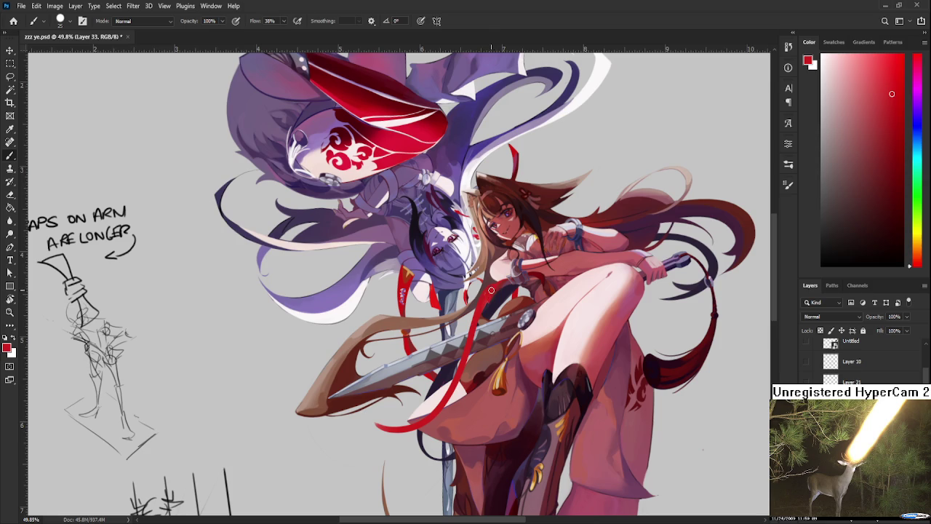
key("e")
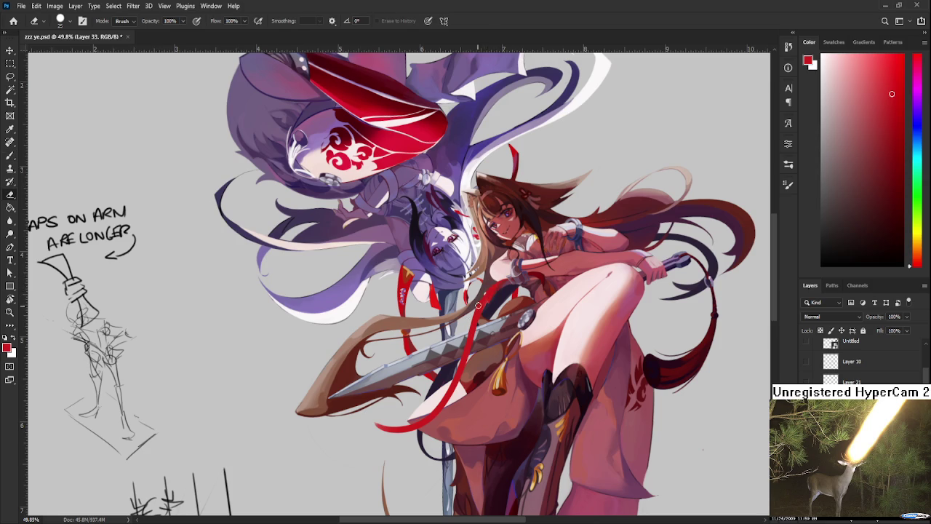
key("b")
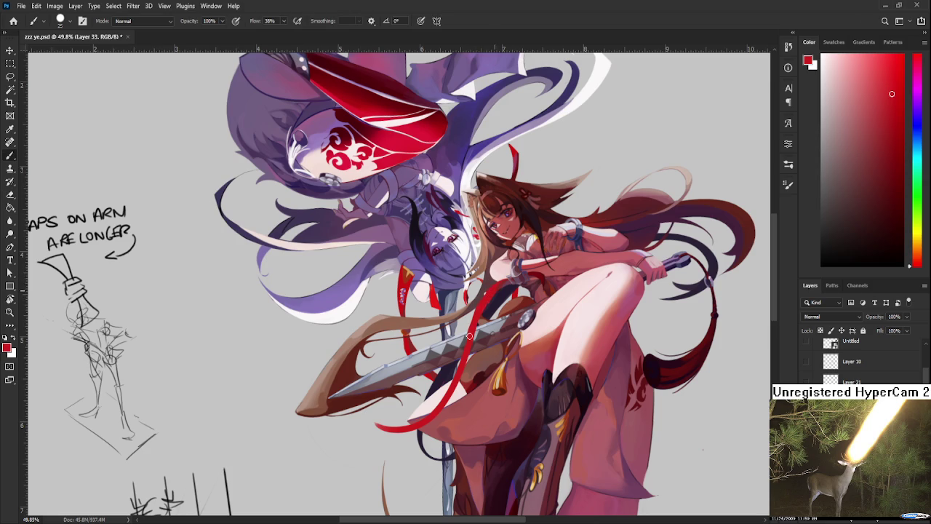
key("e")
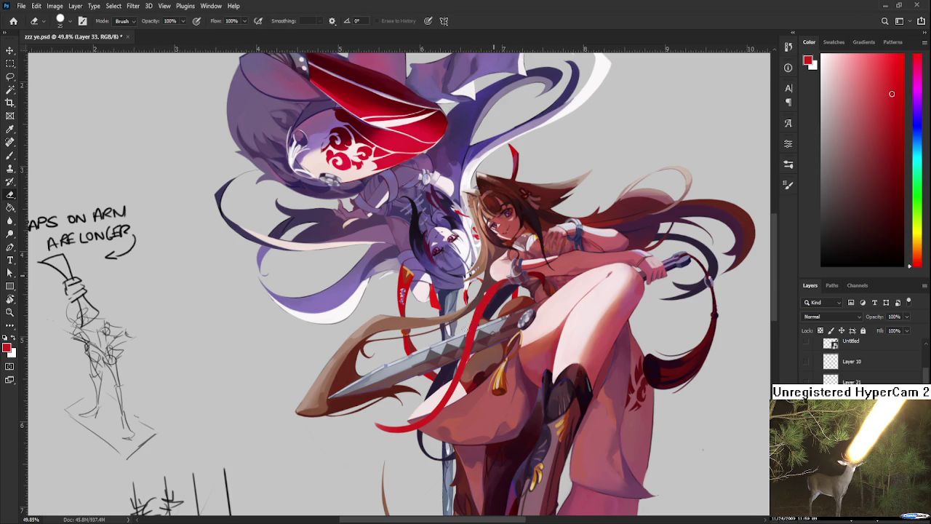
key("b")
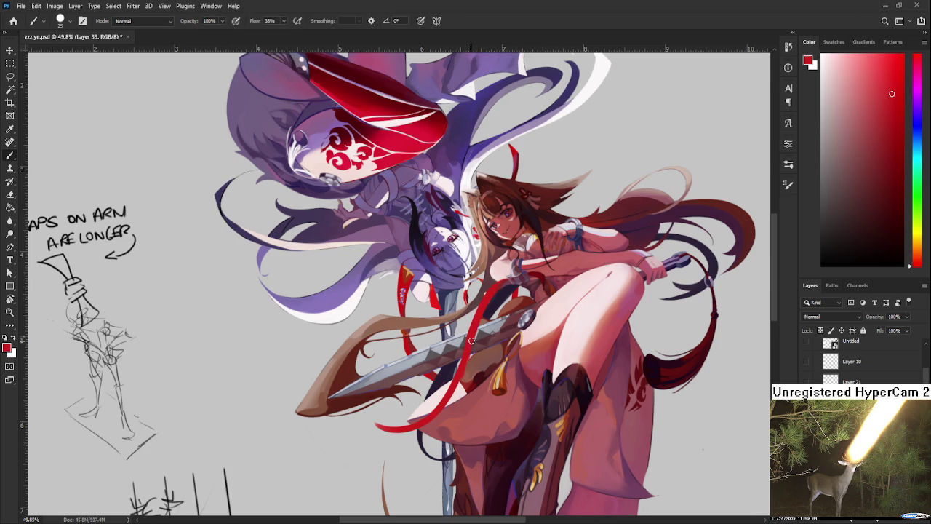
key("r")
left_click_drag(472, 341, 342, 357)
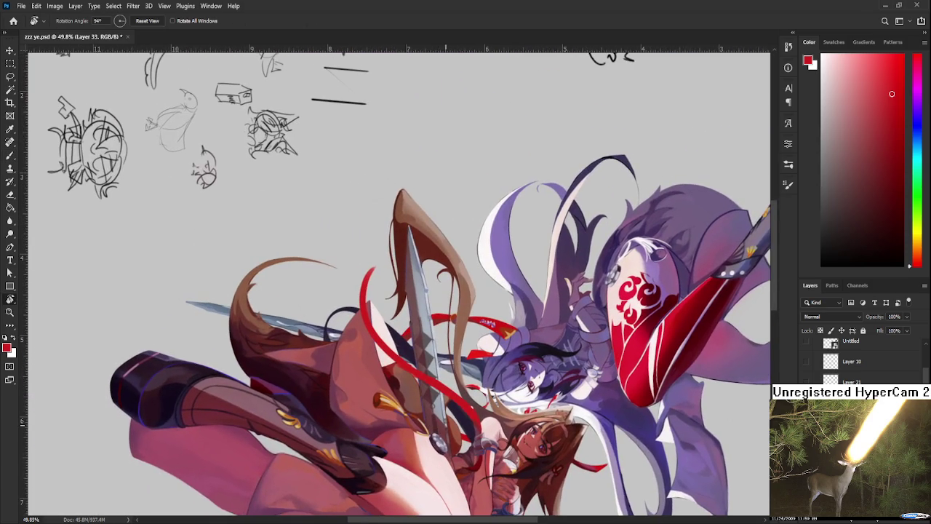
Reset the canvas rotation to upright, reframe the figure, and go to the Home screen.
scroll(447, 425, "down", 3)
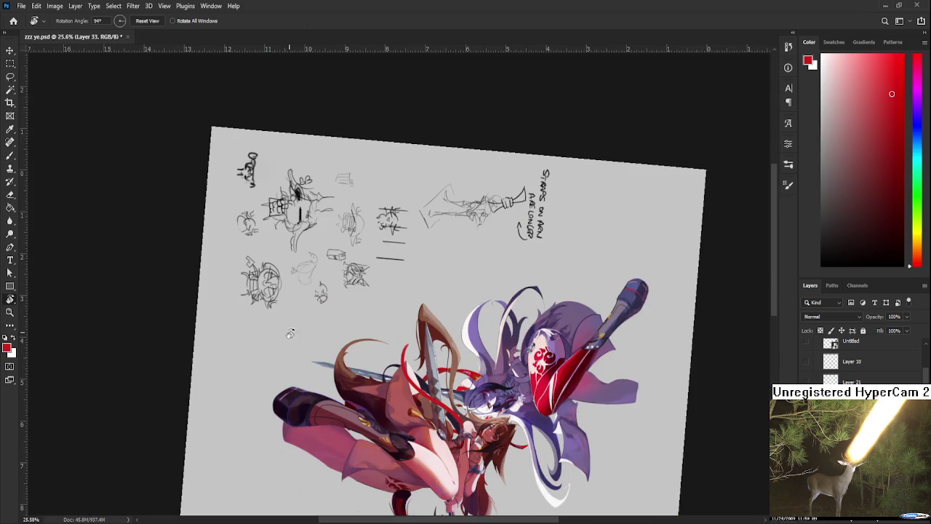
key("Escape")
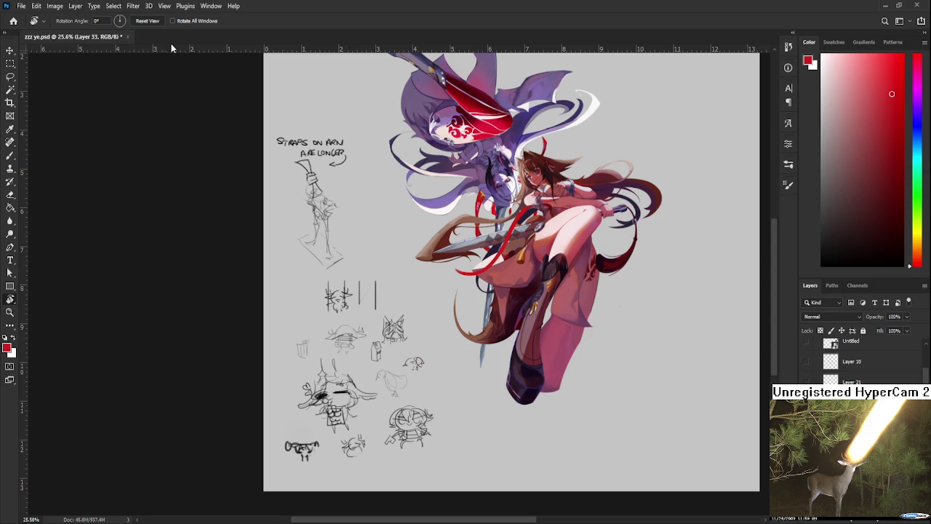
scroll(608, 333, "up", 1)
left_click_drag(467, 264, 454, 391)
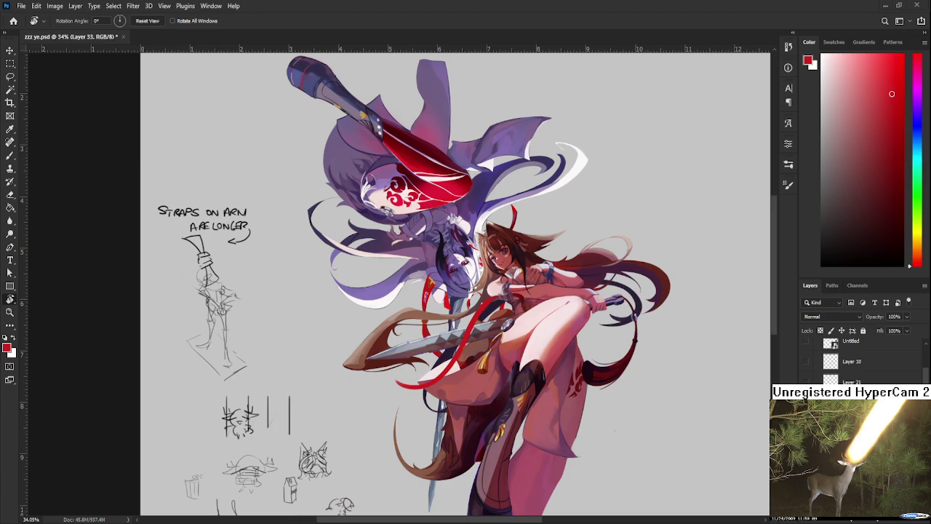
left_click(13, 21)
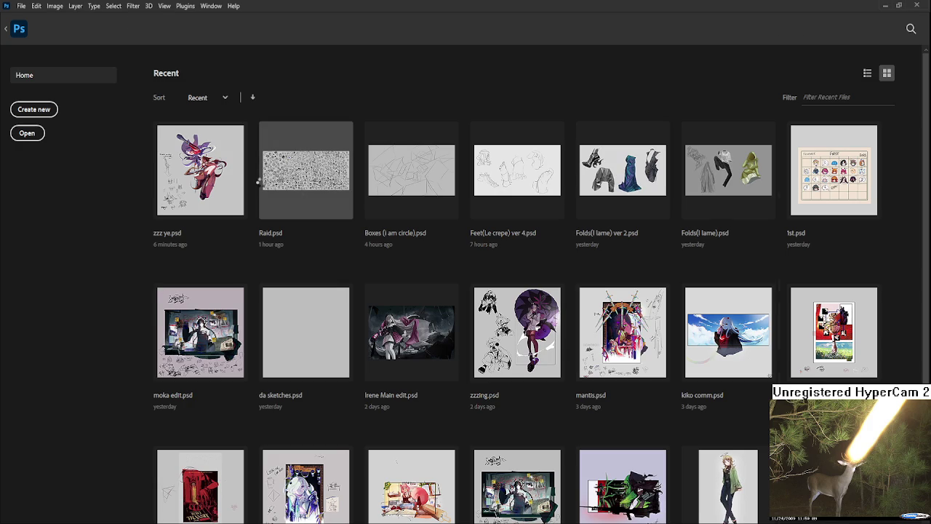
Open Raid.psd from the recent files and pan across the sketch sheet.
left_click(306, 170)
scroll(342, 299, "up", 2)
scroll(342, 298, "up", 2)
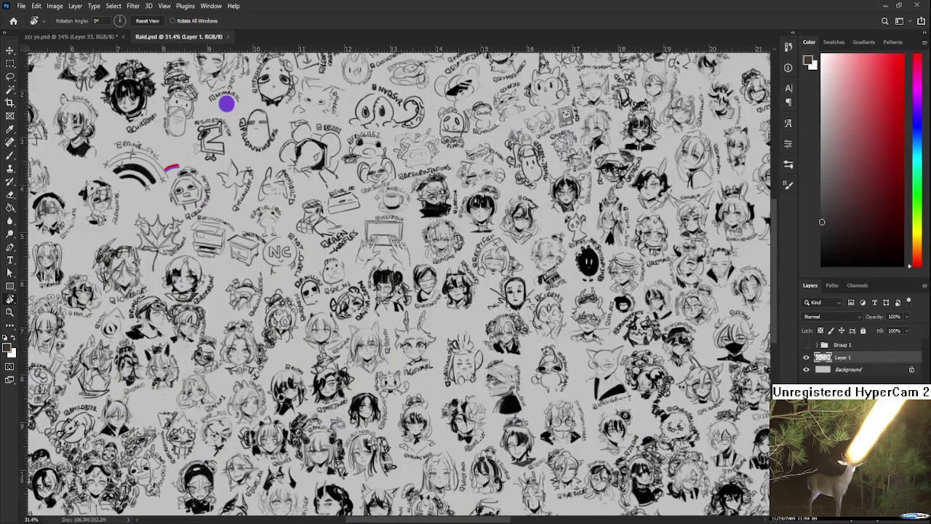
left_click_drag(218, 291, 450, 245)
scroll(320, 397, "up", 2)
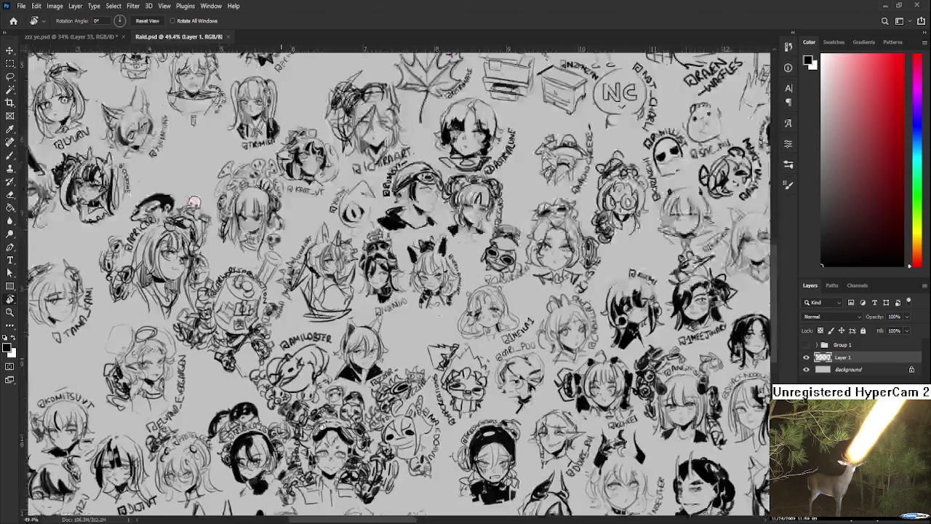
scroll(327, 412, "up", 3)
scroll(328, 411, "up", 2)
Set the brush to size 6, rotate the view nearly upright, and save Raid.psd.
key("b")
key("bracketleft")
key("bracketleft")
key("bracketleft")
key("r")
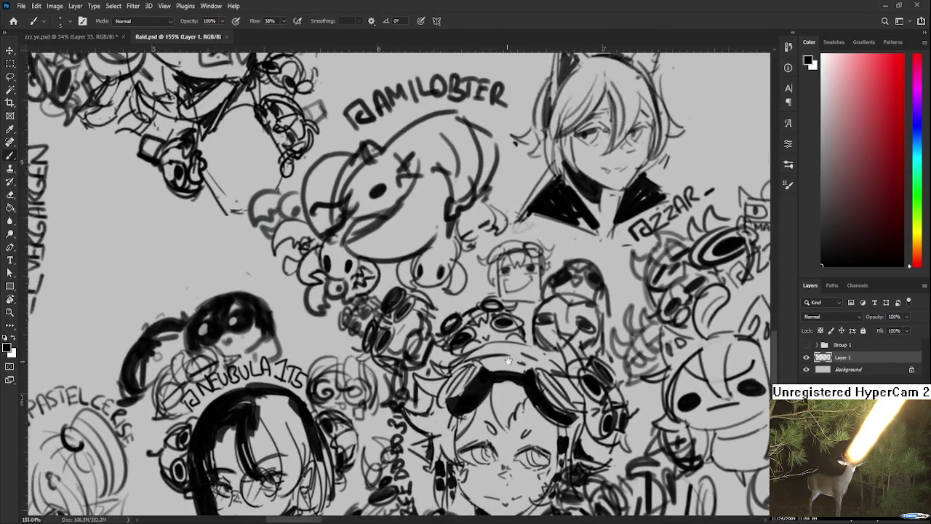
mouse_move(410, 371)
left_mouse_down()
mouse_move(408, 378)
mouse_move(444, 370)
left_mouse_up()
key("b")
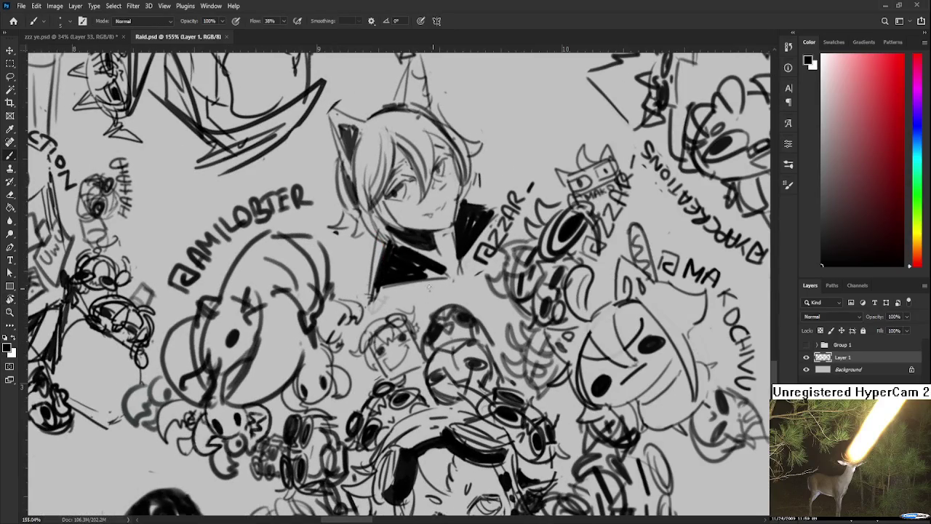
key("ctrl+s")
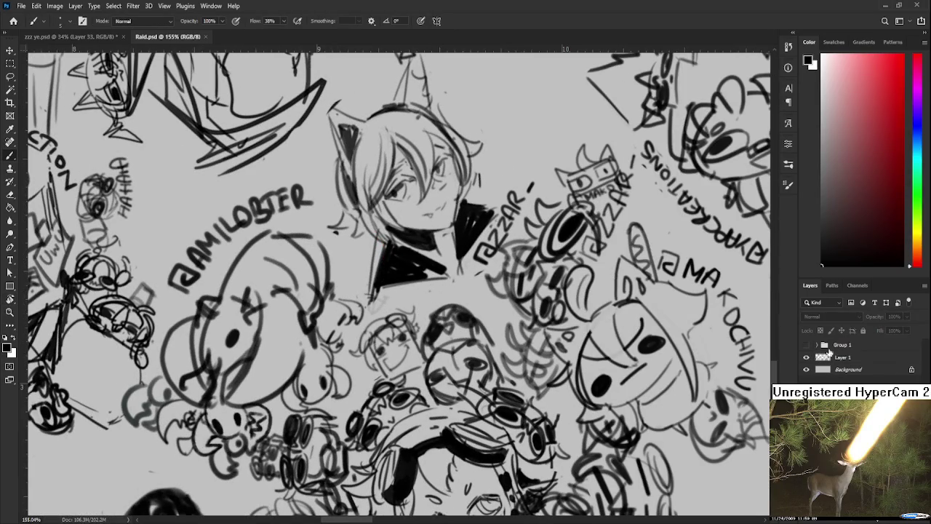
Draw a faint arc and a small dark mark on the sketch, then close Raid.psd.
left_click_drag(434, 288, 421, 312)
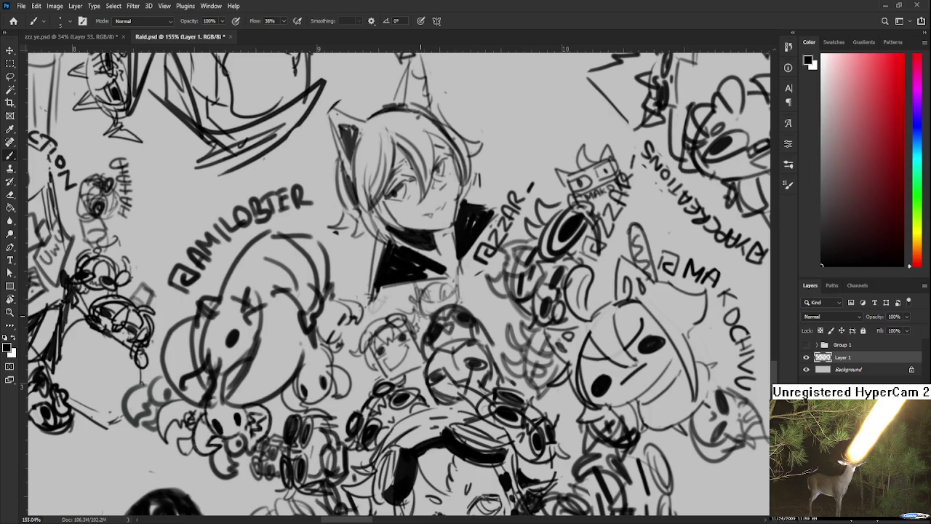
mouse_move(435, 285)
left_mouse_down()
mouse_move(424, 291)
mouse_move(456, 283)
mouse_move(446, 282)
mouse_move(466, 306)
left_mouse_up()
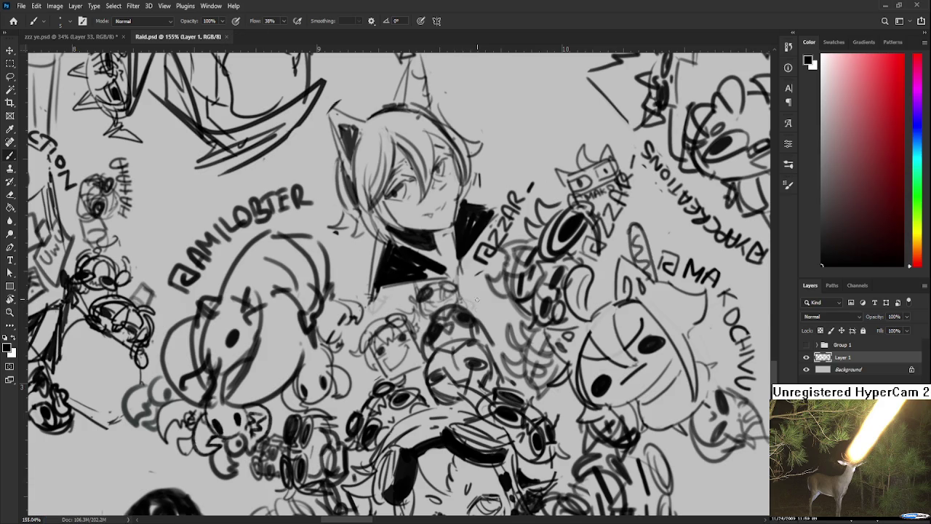
scroll(473, 305, "down", 2)
scroll(477, 308, "down", 1)
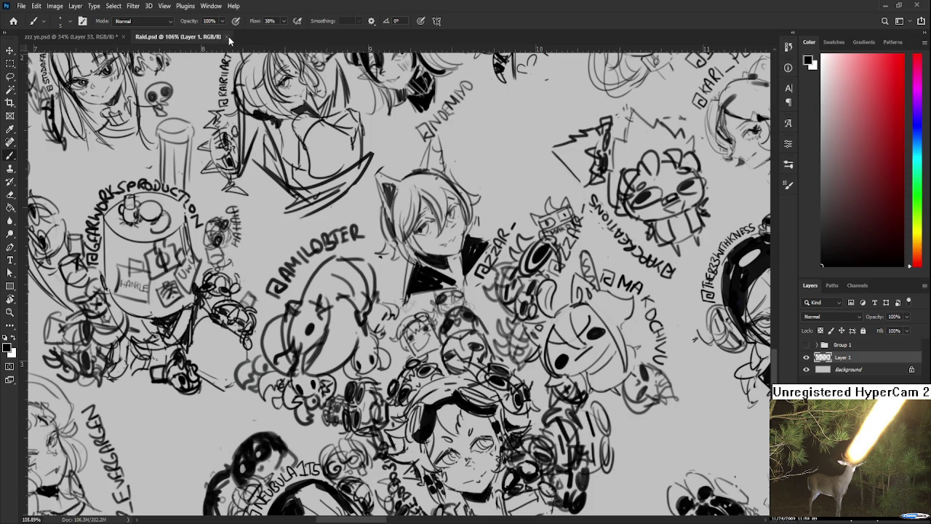
key("ctrl+w")
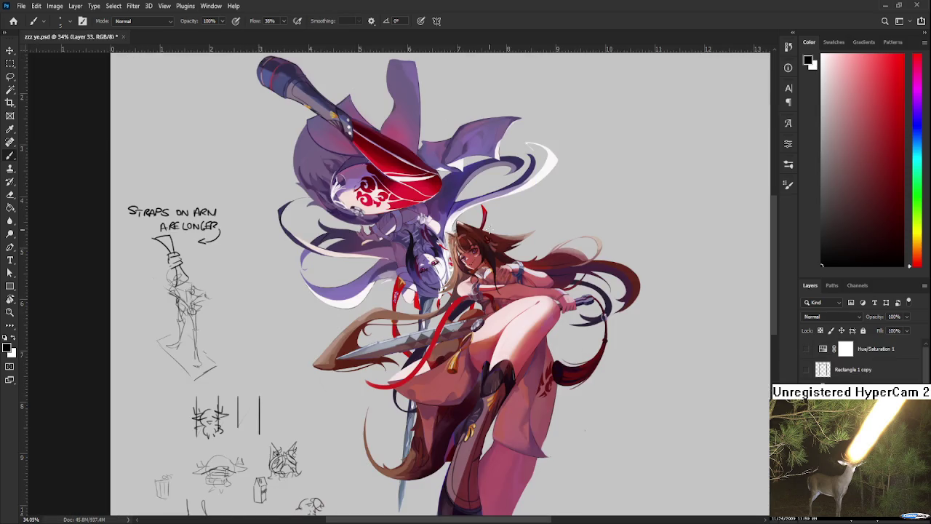
Rotate the view back upright and sample the ribbon's red as the brush colour.
scroll(398, 284, "down", 3)
left_click_drag(470, 259, 324, 270)
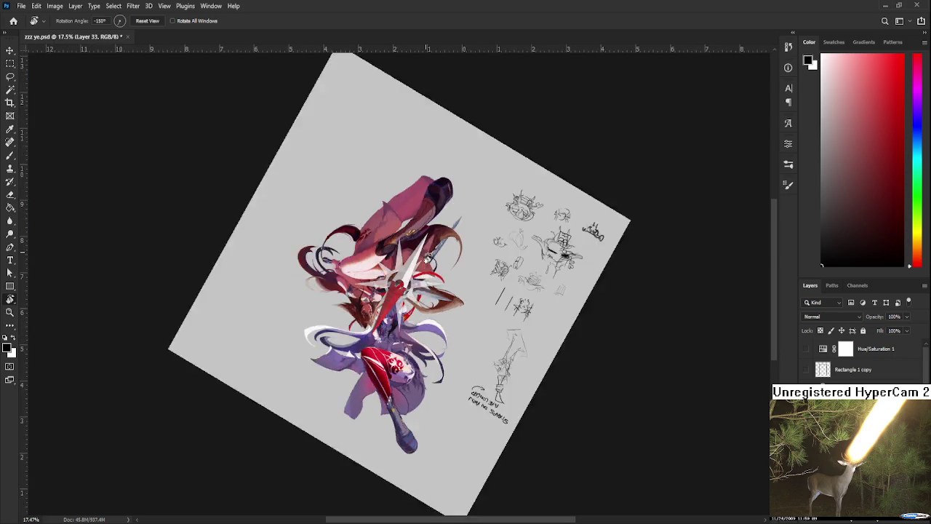
left_click_drag(421, 247, 391, 325)
scroll(397, 291, "up", 3)
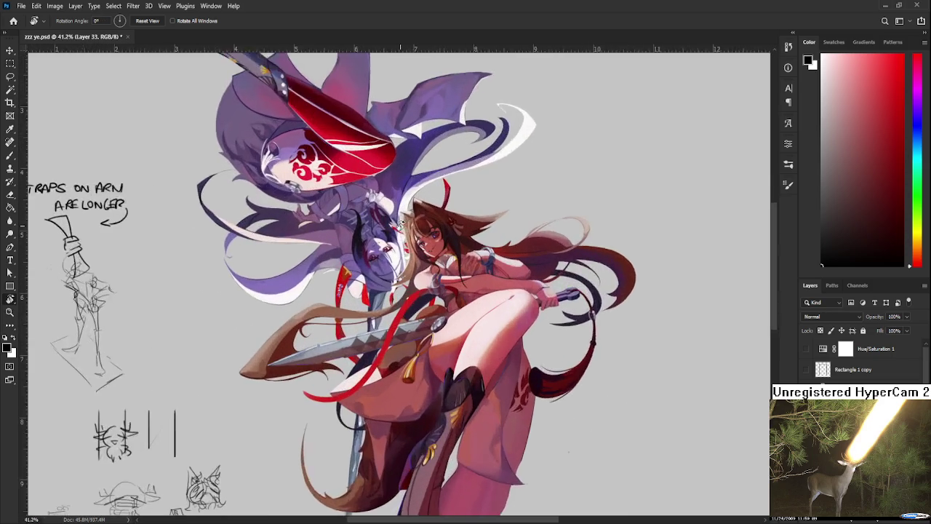
scroll(400, 247, "up", 2)
scroll(402, 235, "up", 2)
scroll(401, 233, "up", 1)
scroll(402, 232, "up", 1)
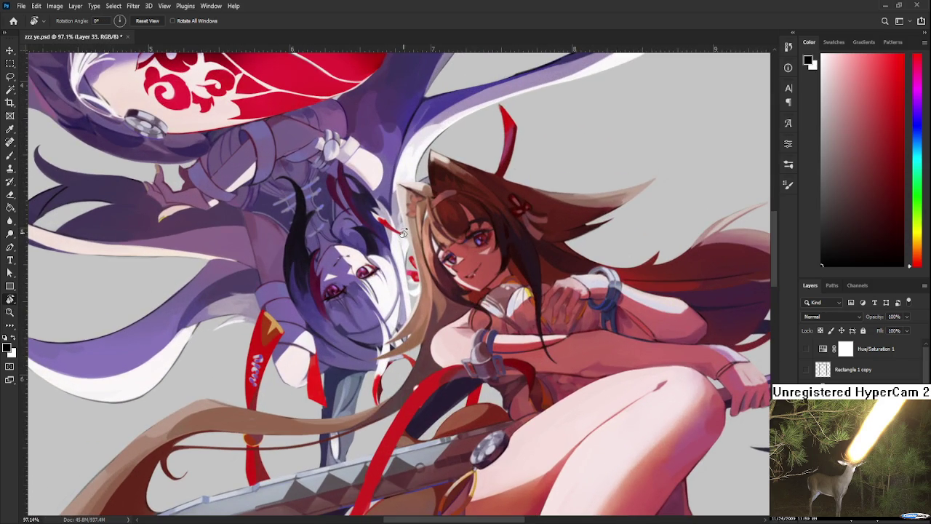
scroll(402, 232, "down", 3)
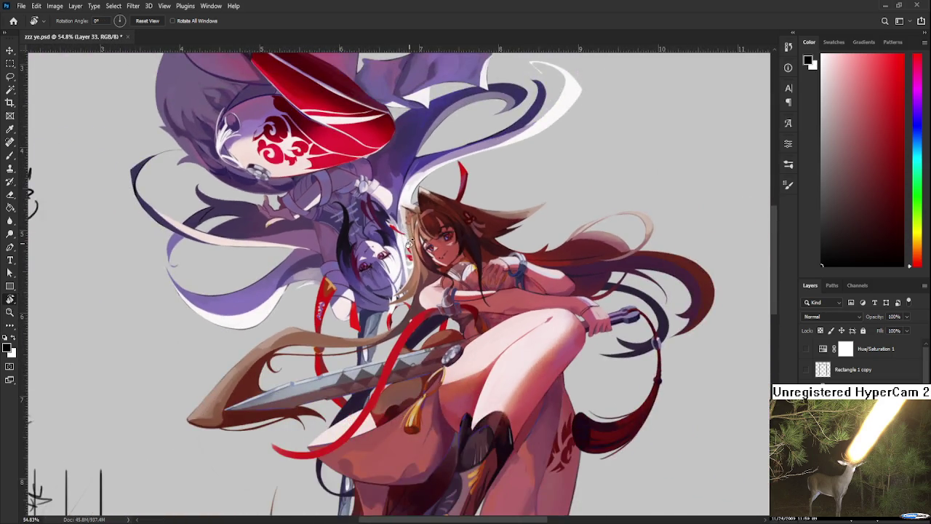
scroll(406, 239, "down", 2)
scroll(415, 305, "up", 3)
scroll(414, 304, "down", 2)
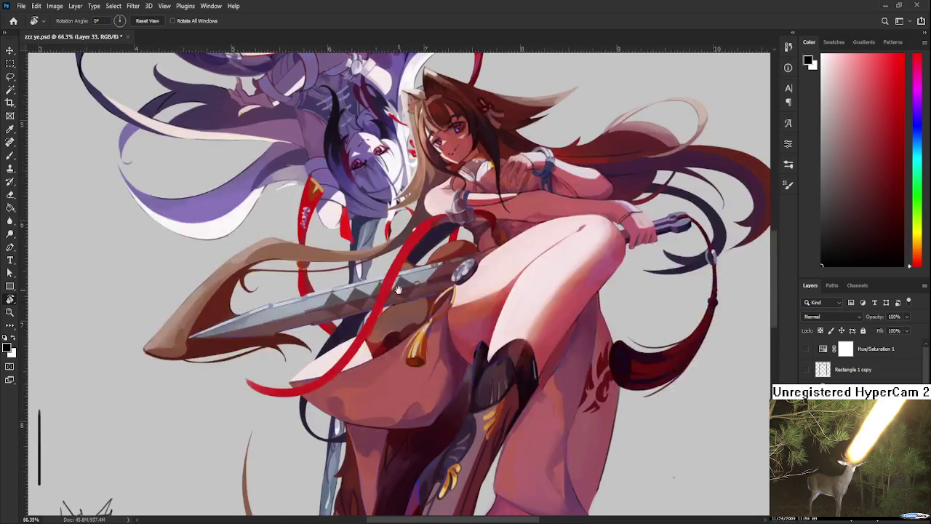
scroll(441, 368, "up", 1)
key("b")
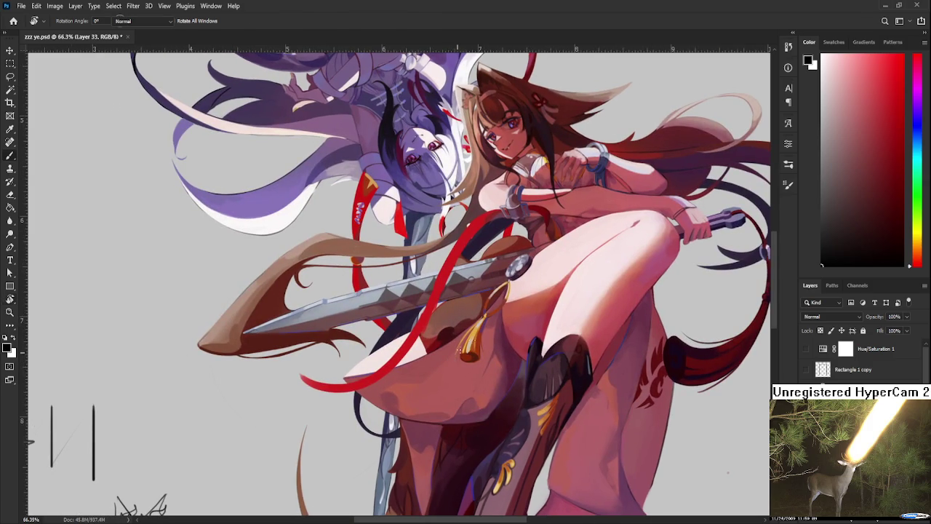
left_click(466, 322, "alt")
left_click(436, 288, "alt")
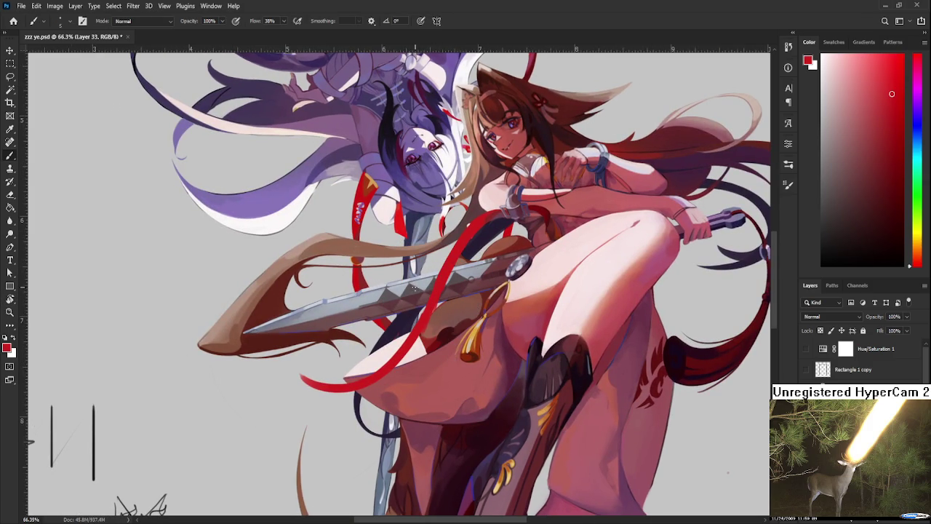
Paint and undo a red stroke beside the ribbon, then turn the view roughly upside down.
left_click_drag(421, 337, 370, 399)
key("ctrl+z")
key("ctrl+z")
key("r")
left_click_drag(437, 291, 338, 355)
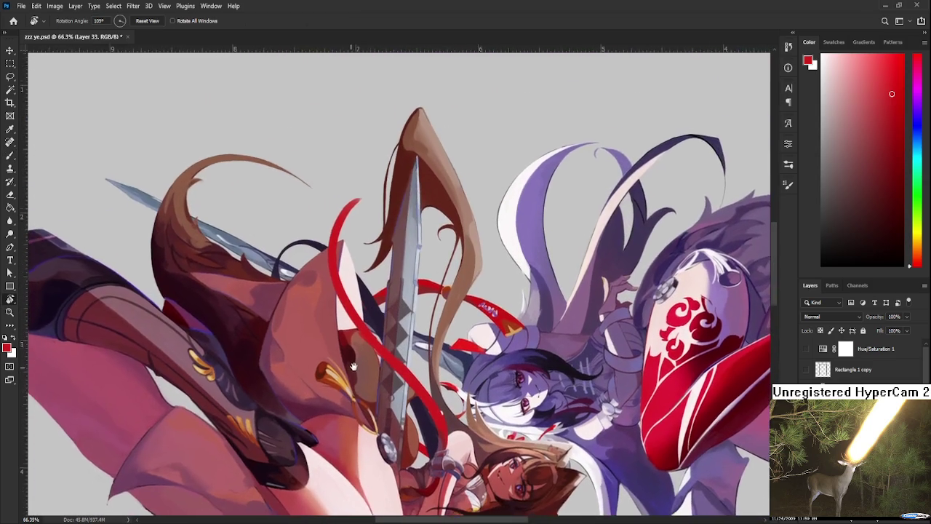
key("b")
Extend the ribbon tip with a thin red stroke, undoing the extra curl.
left_click_drag(342, 198, 365, 194)
left_click_drag(347, 198, 357, 193)
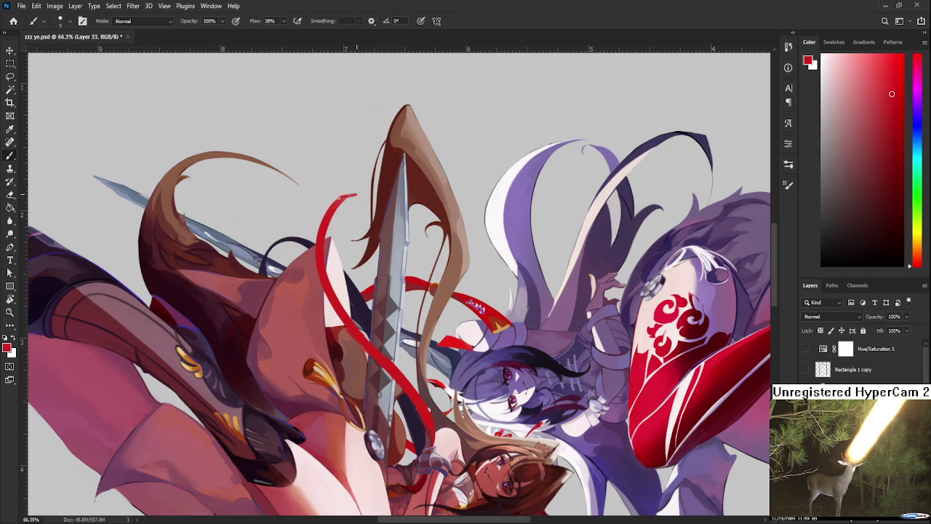
key("ctrl+z")
key("e")
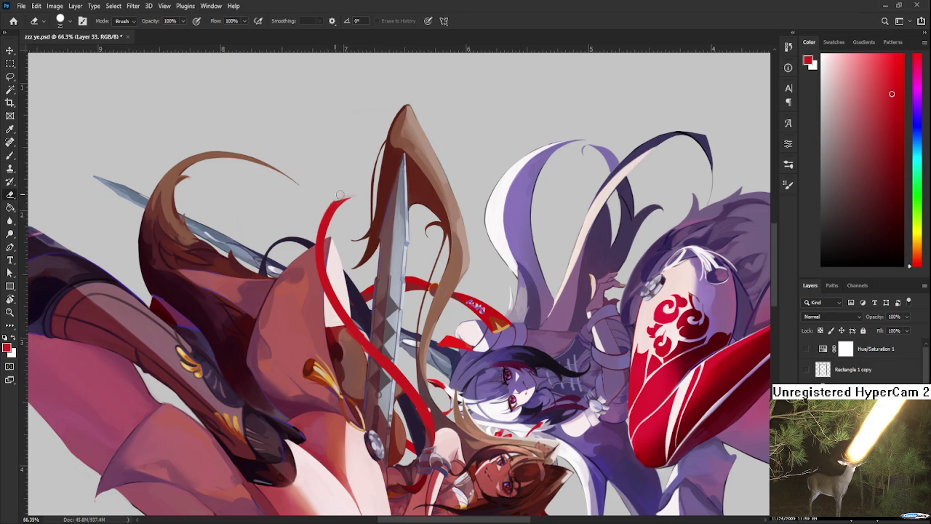
key("r")
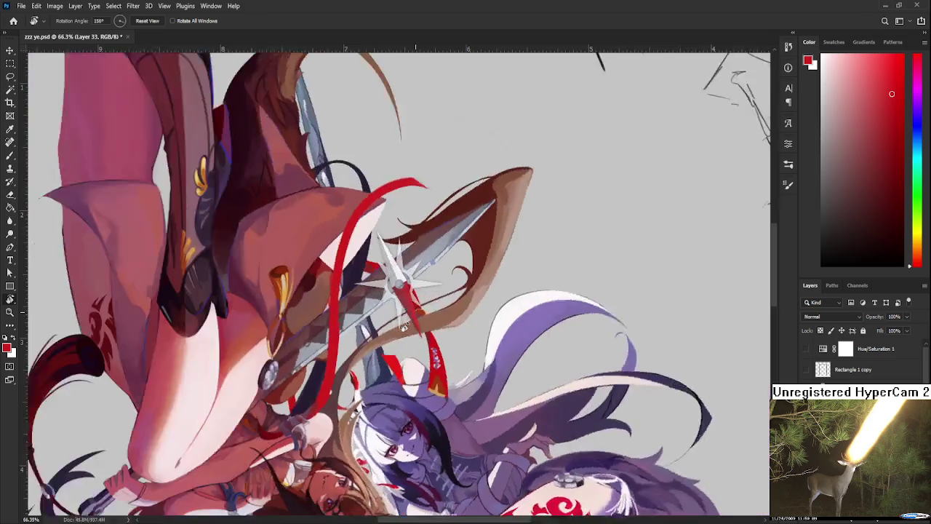
left_click_drag(365, 287, 409, 326)
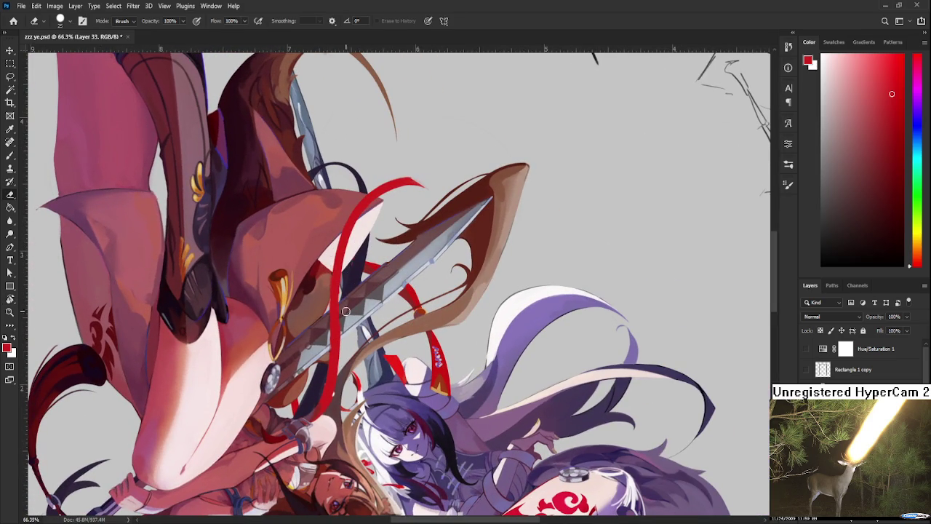
key("r")
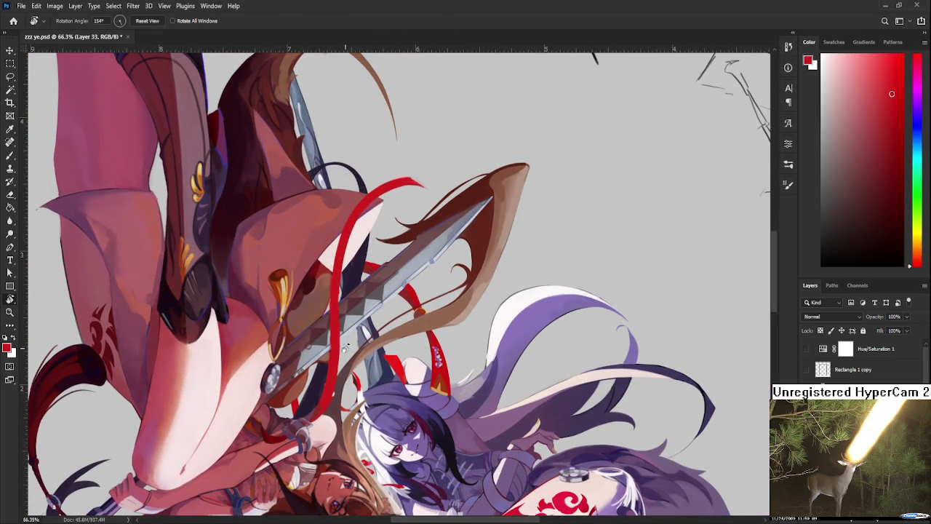
left_click_drag(357, 306, 392, 330)
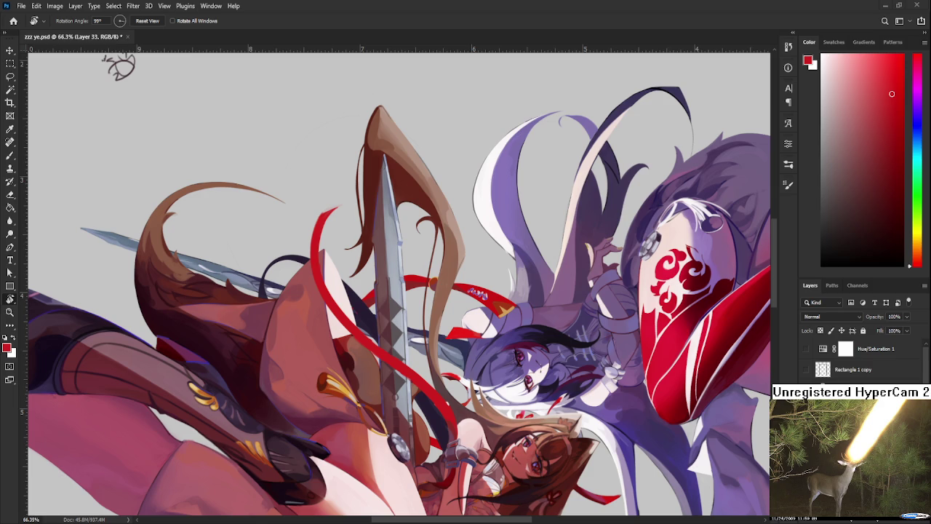
Touch up and darken the red ribbon's left edge by the sword, then erase part of its tip.
scroll(400, 291, "down", 2)
scroll(401, 291, "up", 1)
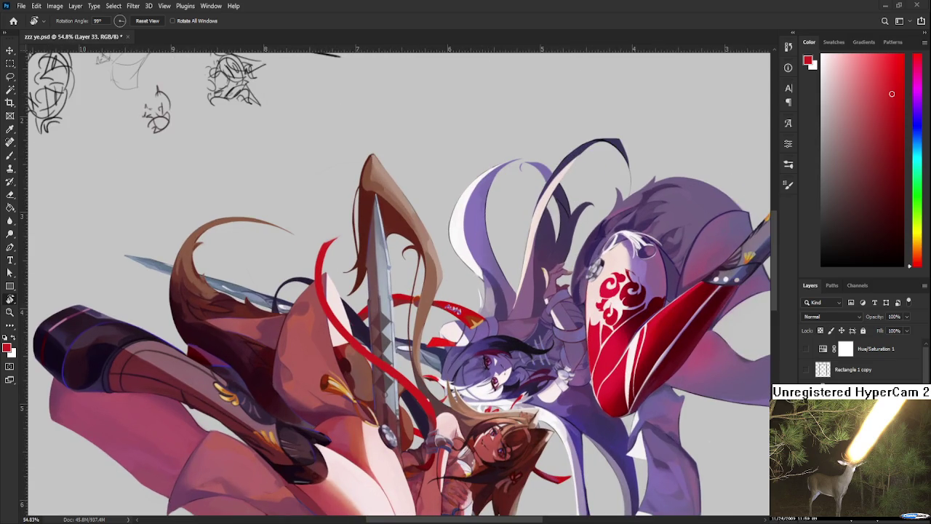
key("b")
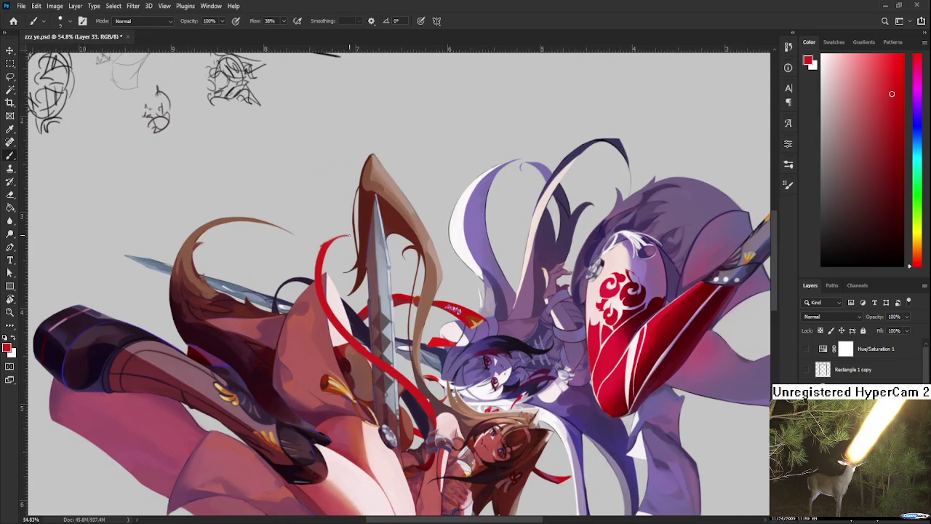
left_click_drag(348, 246, 337, 242)
left_click_drag(325, 247, 332, 240)
key("e")
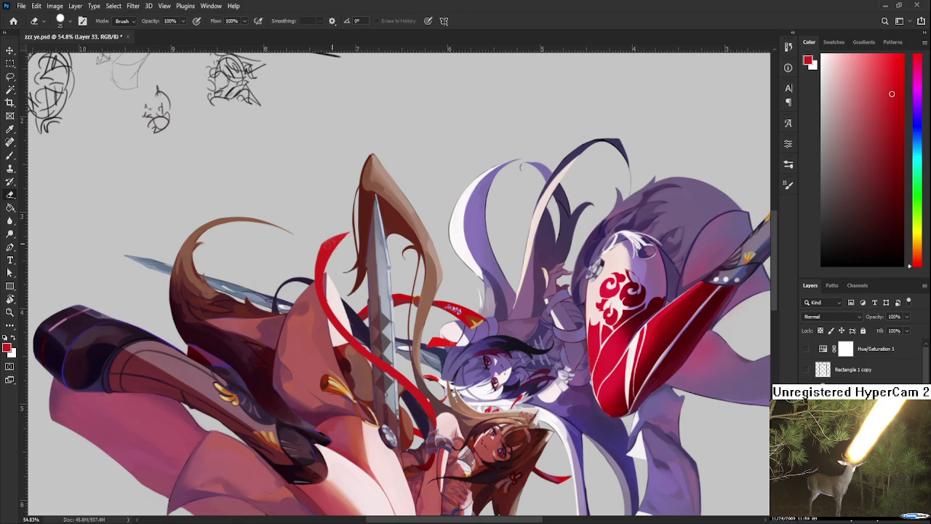
left_click_drag(317, 243, 357, 226)
With the view turned almost upside down, darken a stretch of the ribbon and rotate back upright.
key("b")
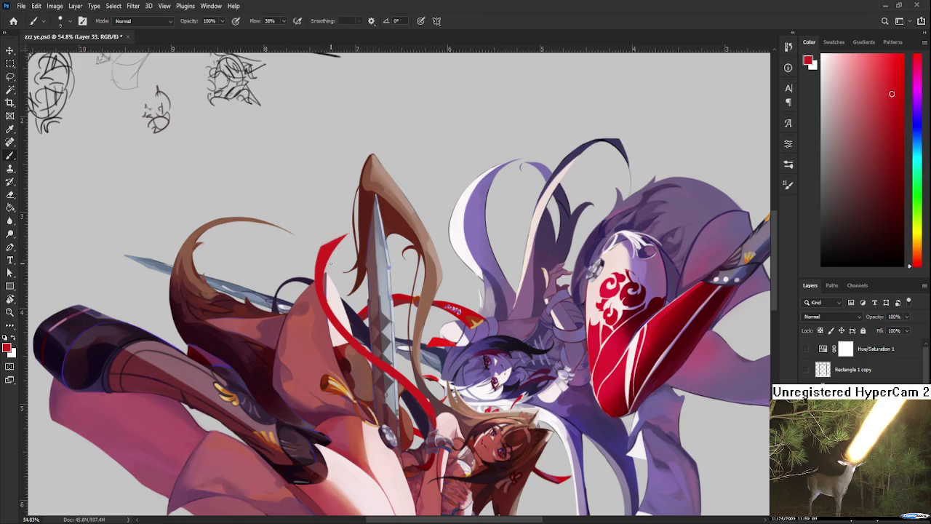
left_click_drag(384, 286, 331, 329)
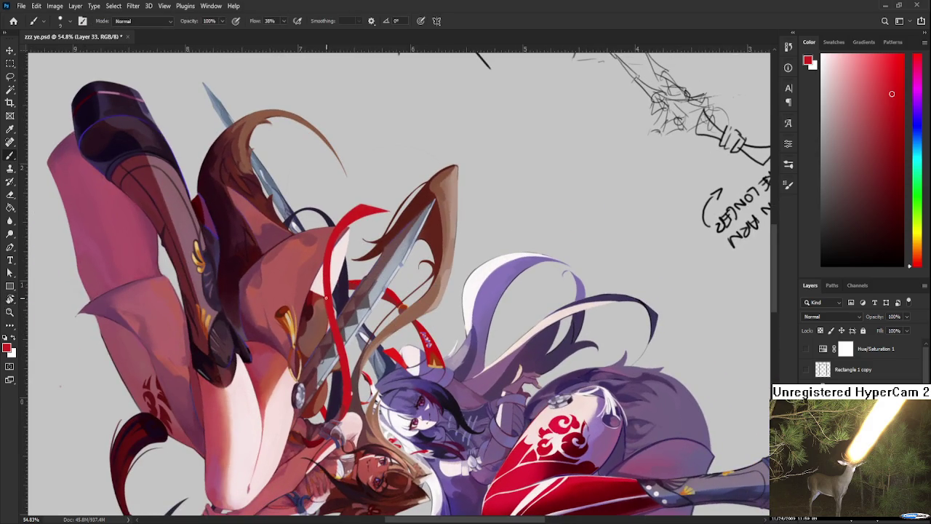
key("e")
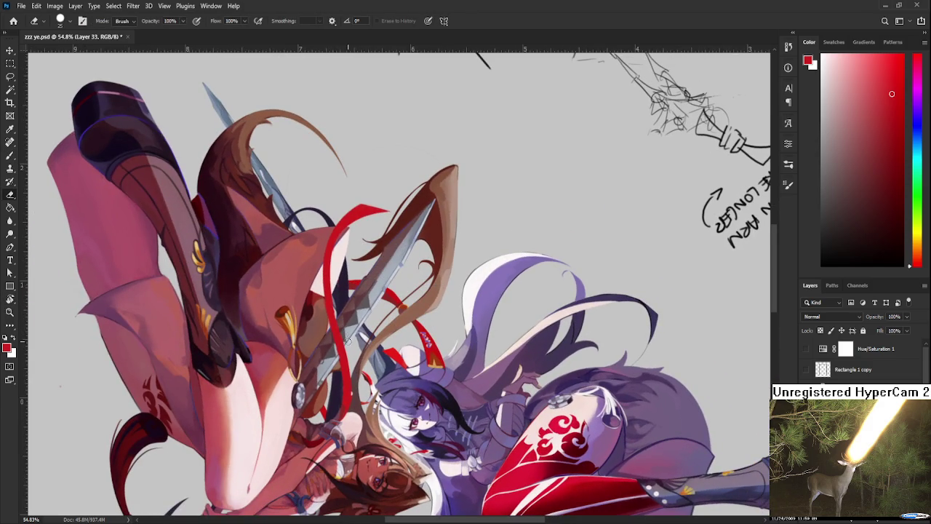
mouse_move(331, 352)
left_mouse_down()
mouse_move(521, 222)
mouse_move(478, 223)
left_mouse_up()
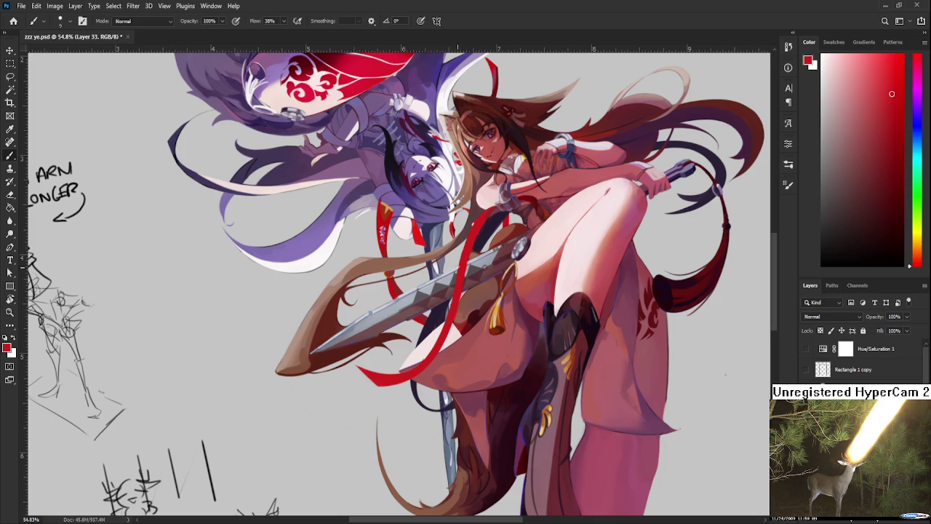
left_click_drag(471, 297, 462, 269)
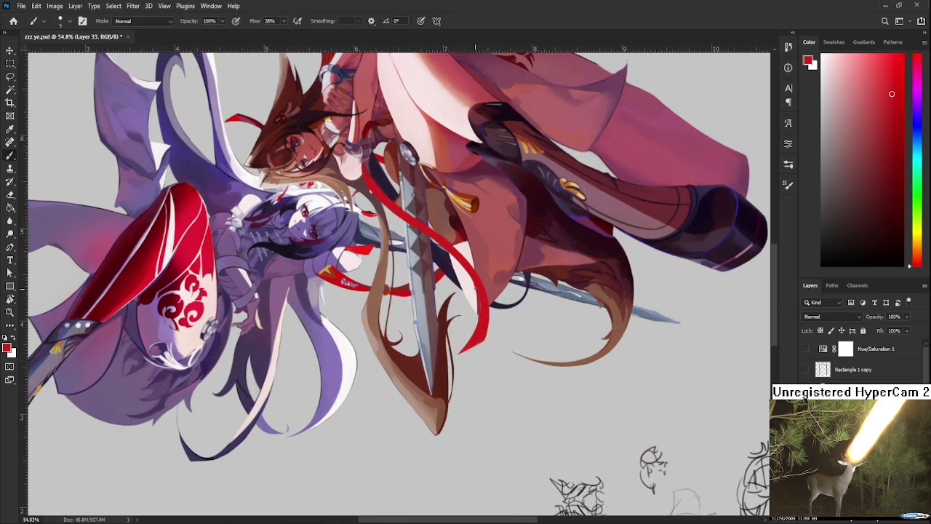
left_click_drag(475, 291, 466, 342)
key("r")
left_click_drag(476, 291, 521, 264)
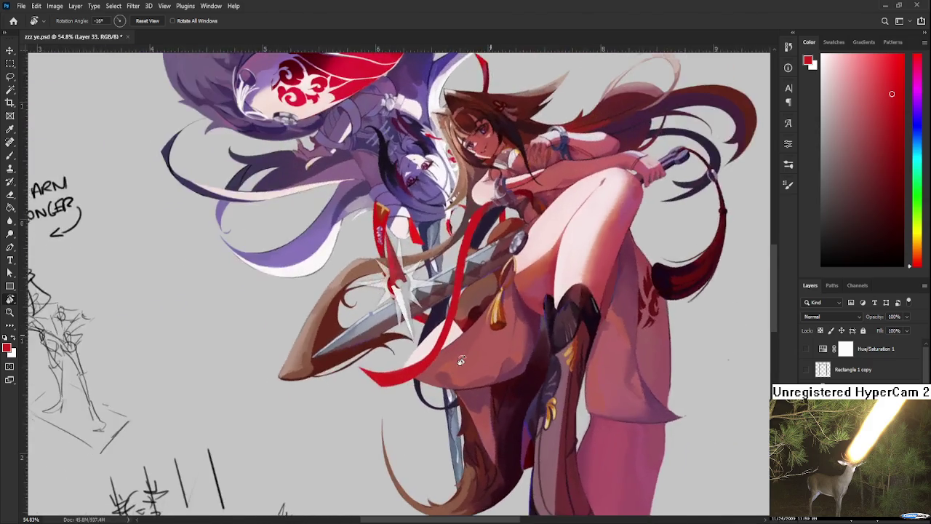
scroll(507, 230, "up", 2)
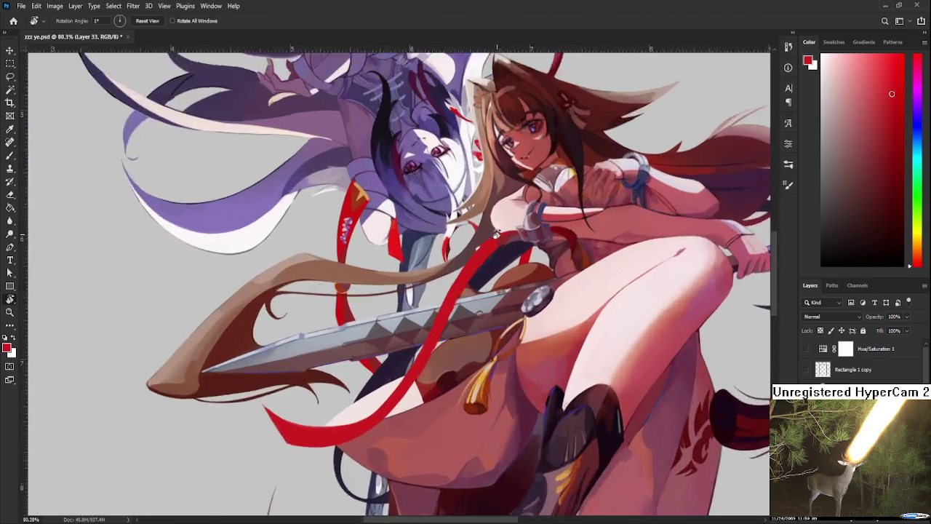
Enlarge the brush and thin the red ribbon's curve with a pale pink stroke.
scroll(495, 237, "up", 3)
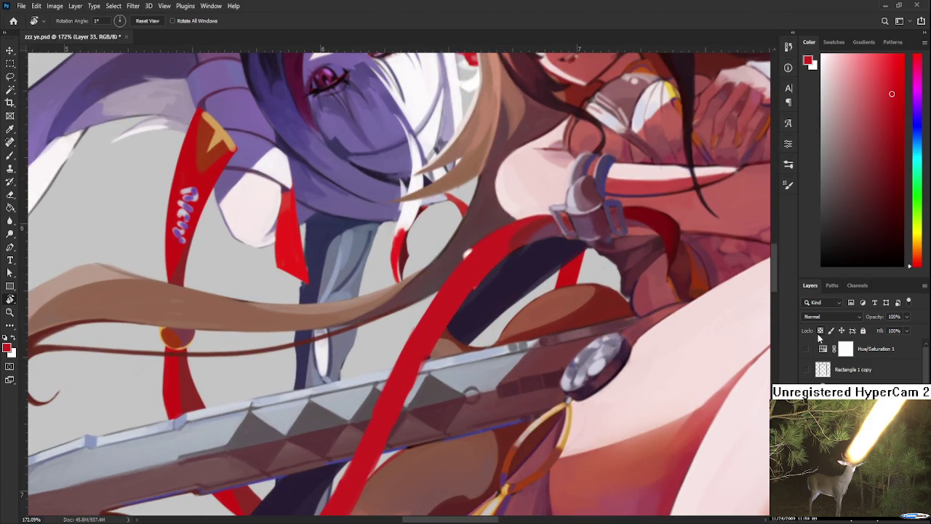
key("b")
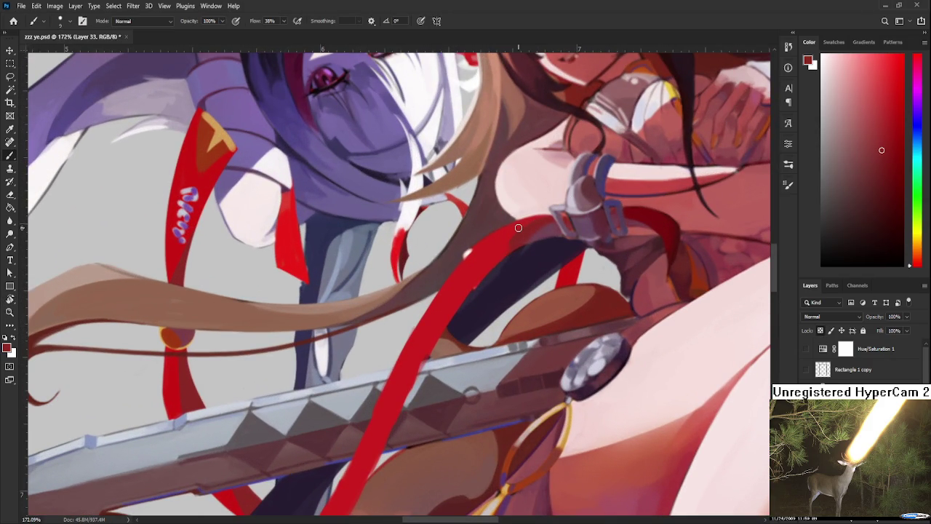
key("bracketright")
key("bracketright")
scroll(487, 255, "down", 3)
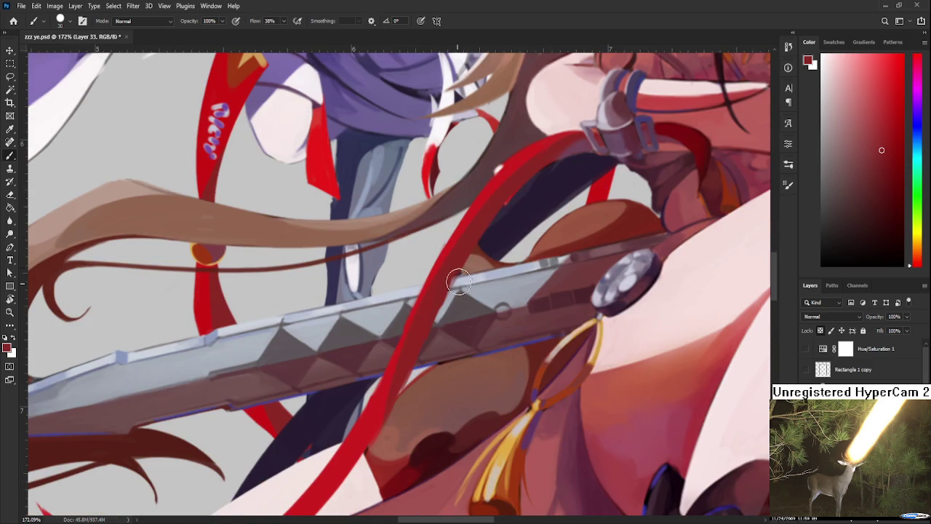
scroll(494, 213, "down", 3)
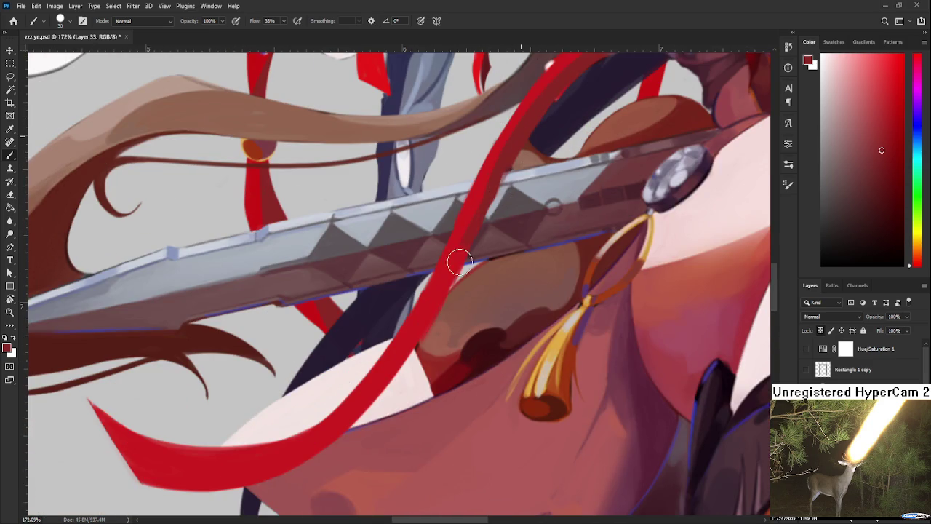
scroll(466, 269, "up", 5)
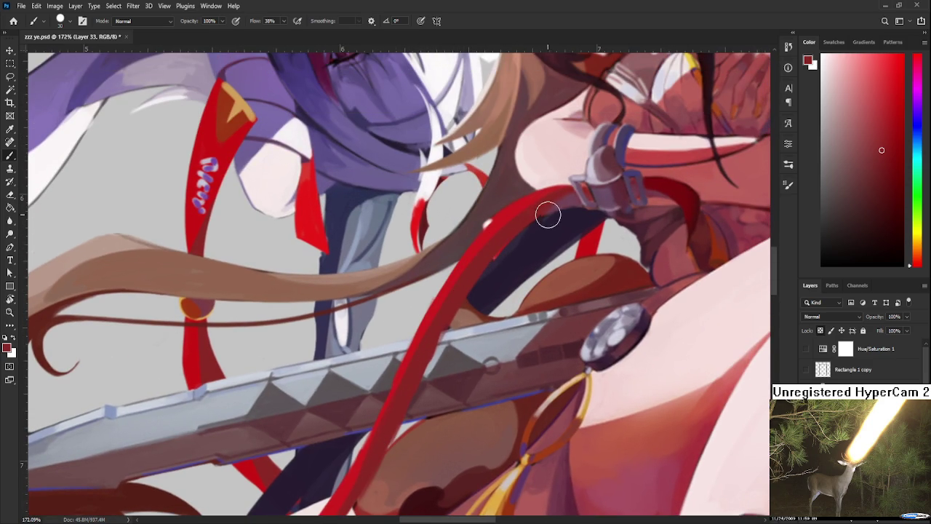
scroll(562, 211, "down", 2)
scroll(437, 328, "down", 4)
key("r")
mouse_move(497, 319)
left_mouse_down()
mouse_move(427, 383)
mouse_move(379, 276)
left_mouse_up()
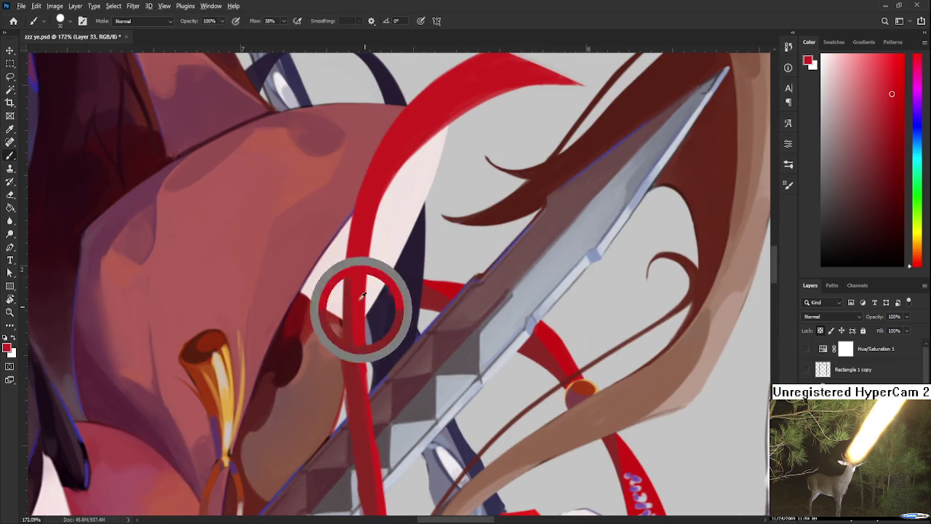
scroll(343, 353, "up", 5)
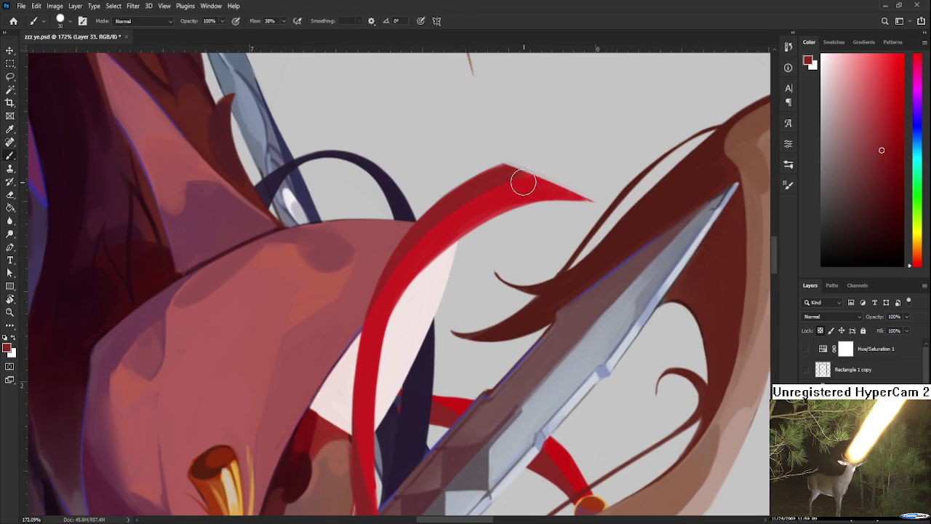
left_click_drag(483, 218, 389, 346)
Rotate the view to about 154° and erase stray bits along the ribbon's inner edge.
key("r")
left_click_drag(442, 276, 624, 367)
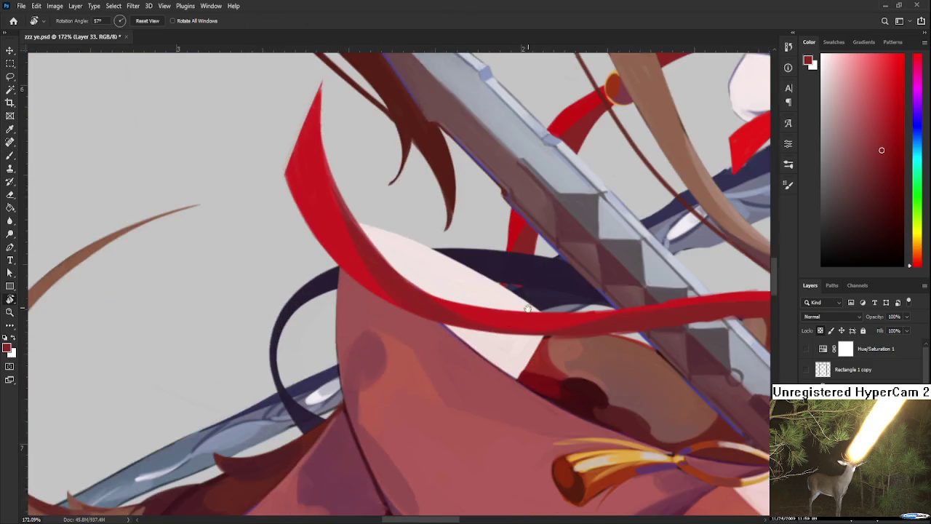
scroll(399, 300, "down", 2)
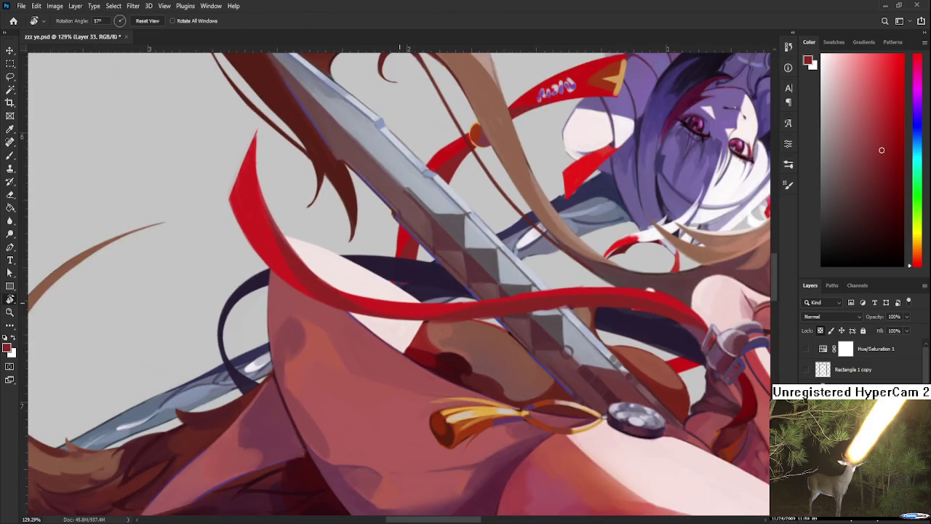
scroll(400, 300, "down", 2)
scroll(399, 300, "down", 2)
scroll(399, 300, "down", 1)
scroll(399, 299, "up", 2)
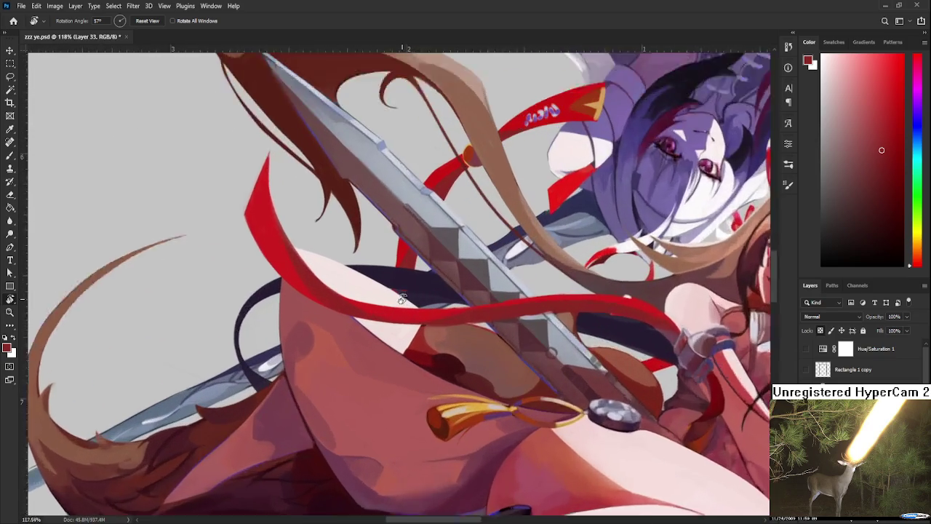
scroll(400, 300, "up", 2)
scroll(553, 323, "up", 1)
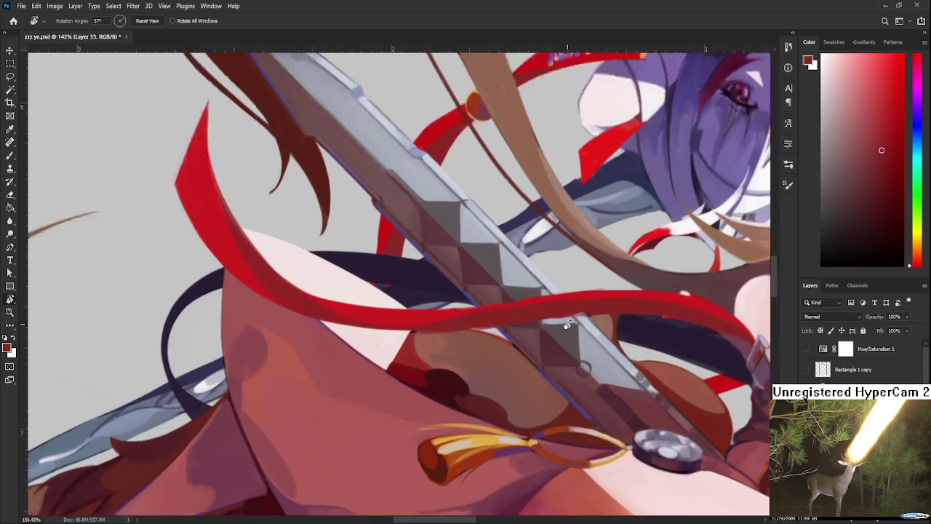
scroll(553, 323, "up", 1)
left_click_drag(553, 323, 363, 311)
key("e")
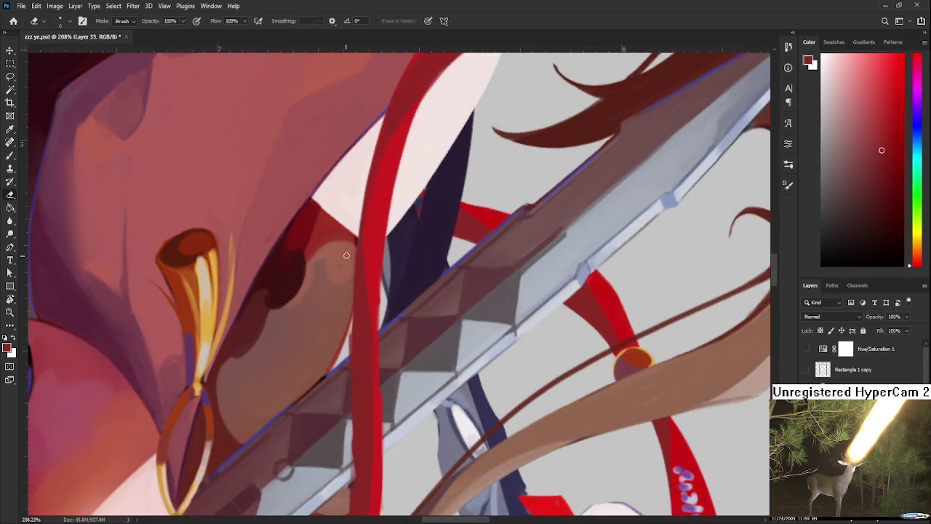
mouse_move(345, 419)
left_mouse_down()
mouse_move(356, 316)
mouse_move(499, 226)
left_mouse_up()
Sample a brighter red from the ribbon to refine its edges where it meets the skin.
key("r")
key("b")
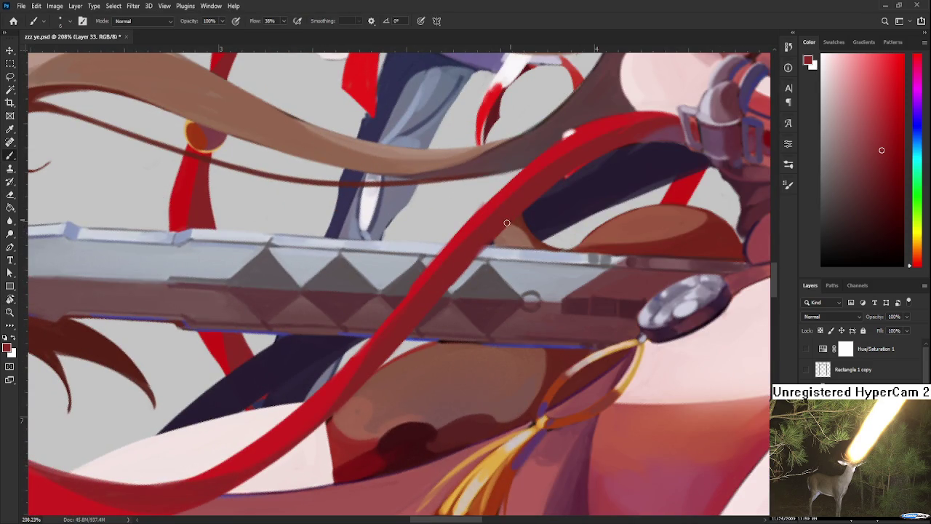
key("e")
mouse_move(531, 229)
left_mouse_down()
mouse_move(465, 323)
mouse_move(488, 270)
left_mouse_up()
key("b")
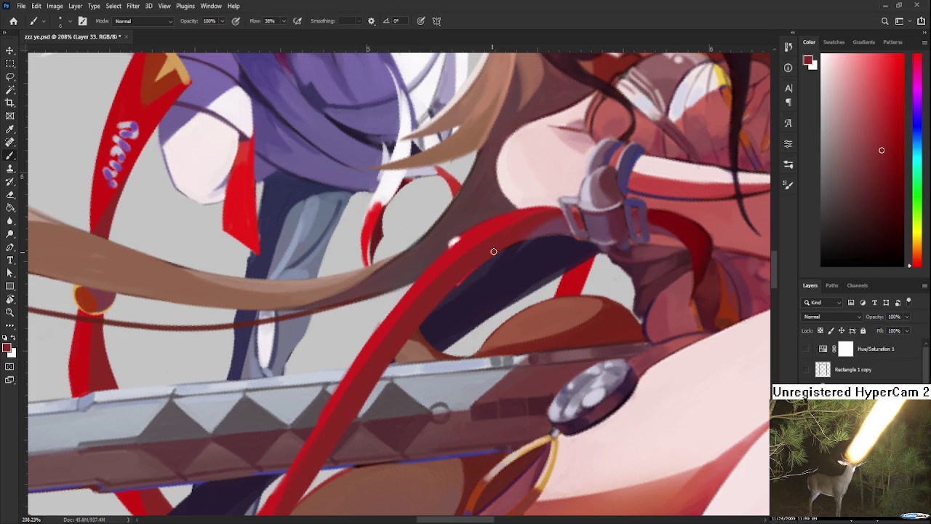
left_click_drag(469, 267, 452, 324)
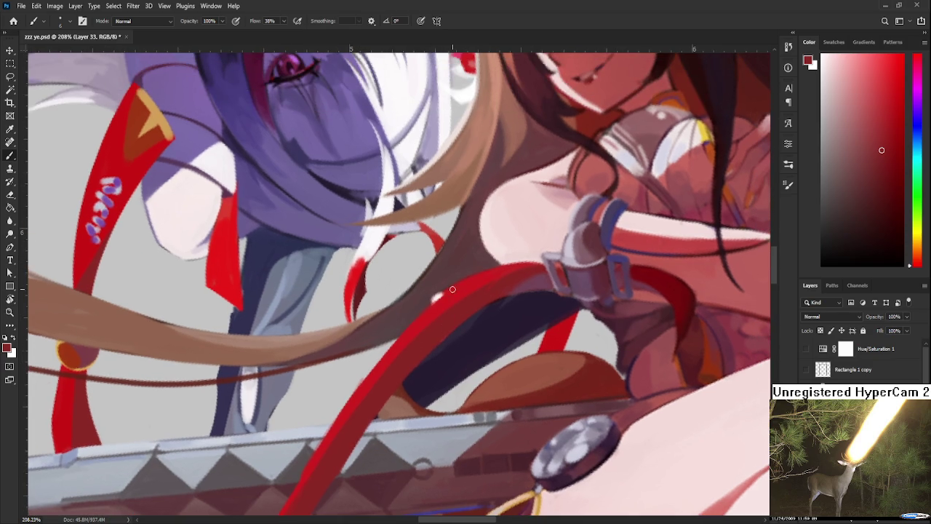
left_click(465, 283, "alt")
left_click_drag(430, 297, 446, 287)
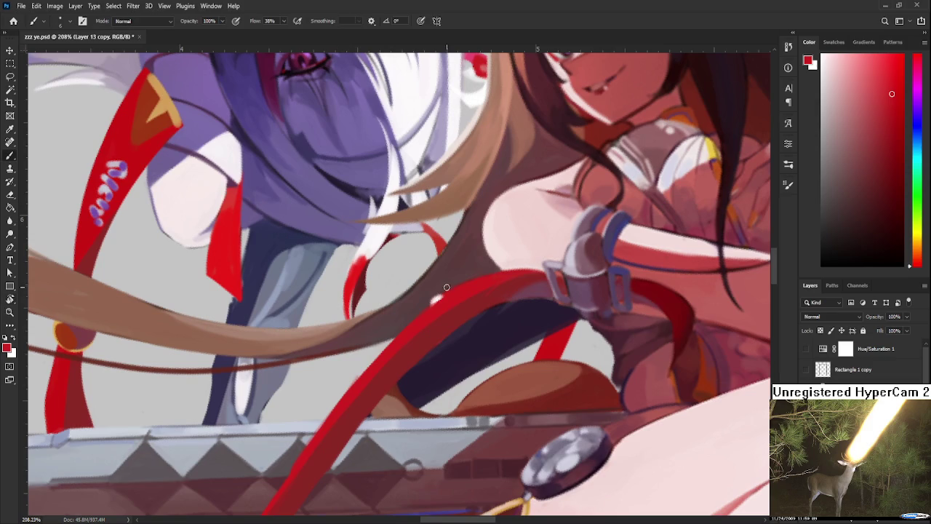
Sample ribbon colours and compare the red strap with and without its last edit, keeping it.
left_click(449, 280, "alt")
left_click(476, 280, "alt")
left_click_drag(436, 321, 454, 277)
left_click(483, 298, "alt")
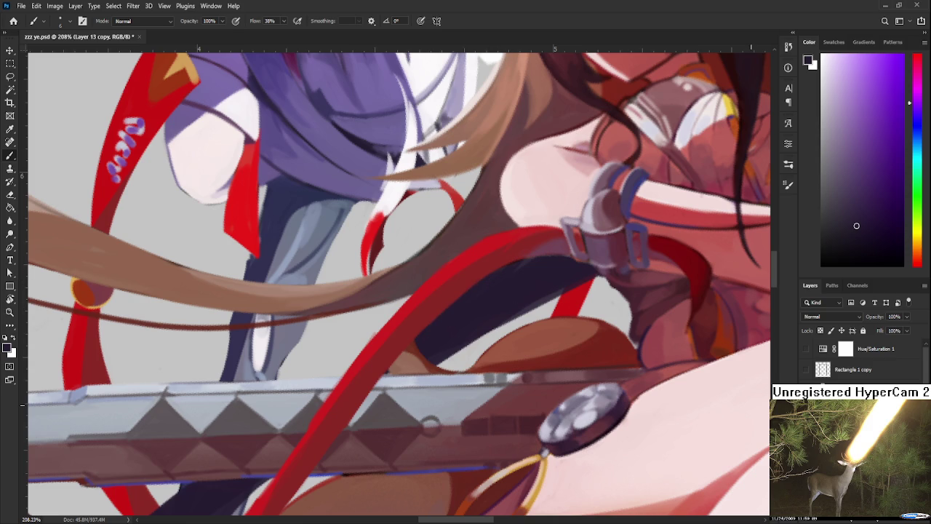
key("ctrl+z")
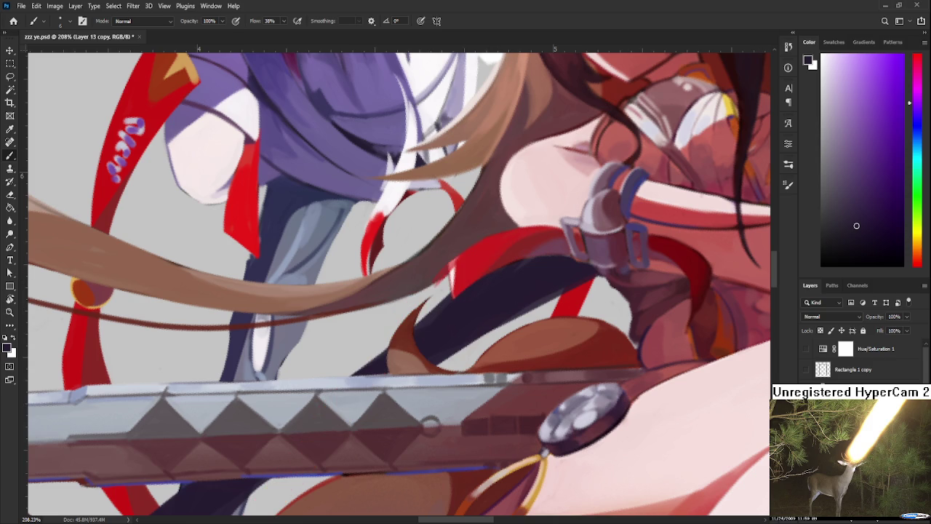
key("ctrl+shift+z")
key("ctrl+z")
key("ctrl+shift+z")
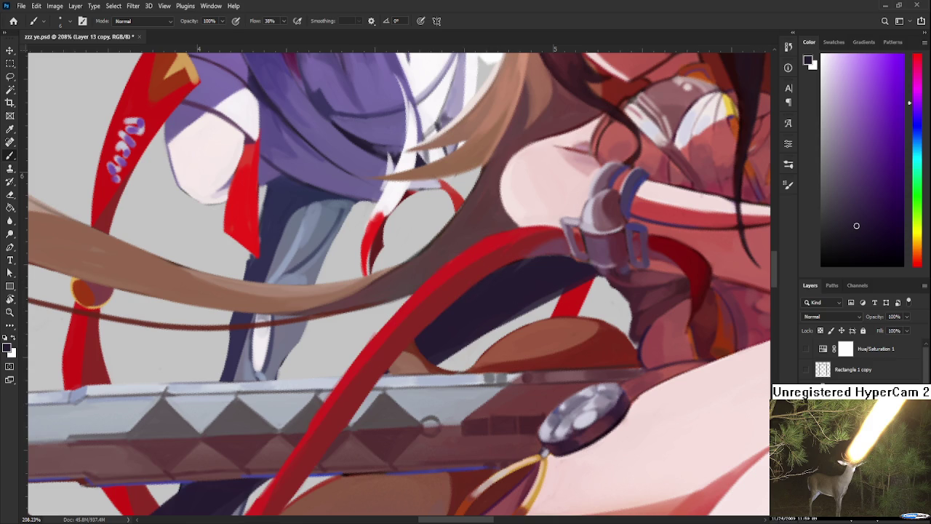
Pick a dark red painting colour and return to Layer 33.
left_click(477, 231, "alt")
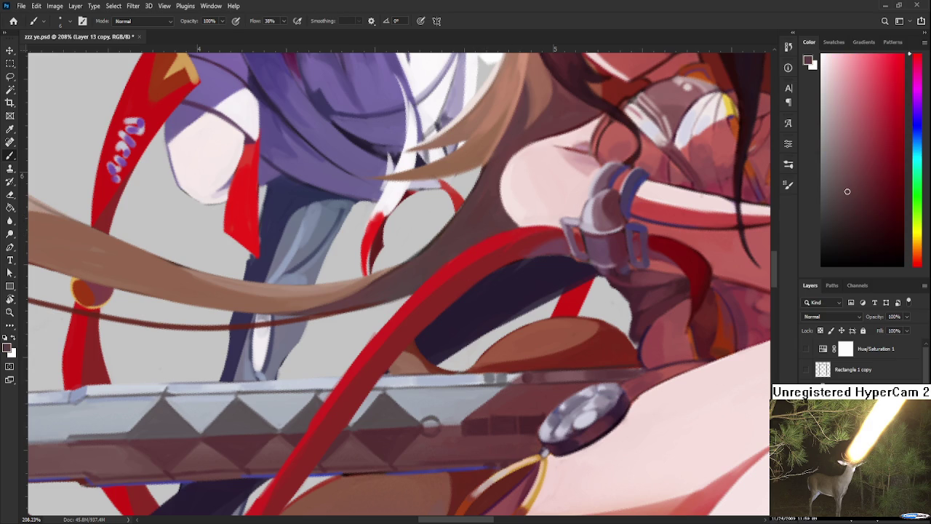
key("ctrl+shift+alt+n")
scroll(575, 382, "down", 2)
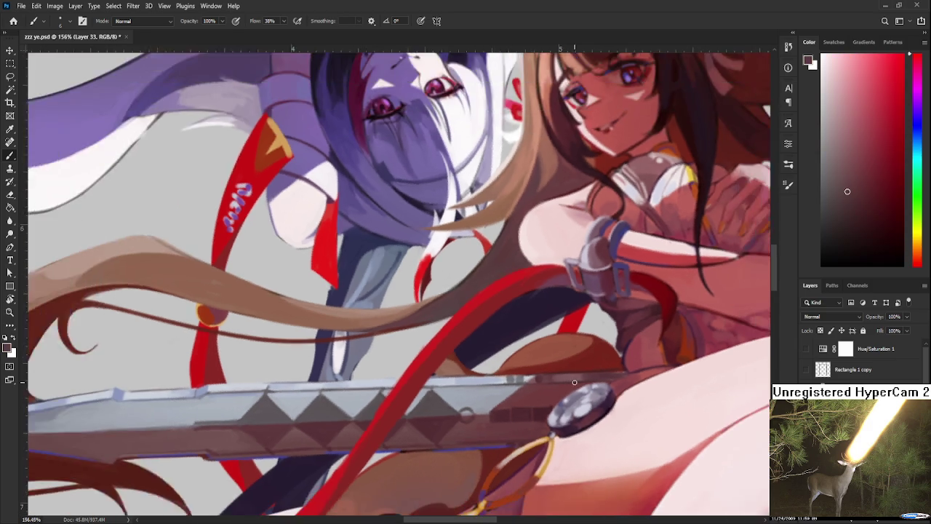
Zoom into the sword crossing and sample the ribbon's bright red.
scroll(575, 382, "down", 2)
scroll(573, 381, "up", 2)
scroll(573, 382, "up", 2)
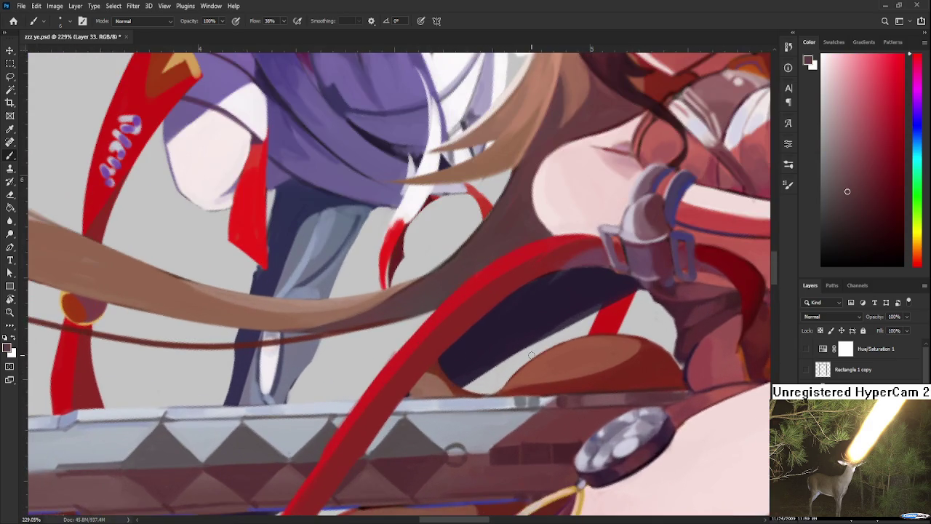
scroll(474, 339, "up", 1)
left_click(473, 298, "alt")
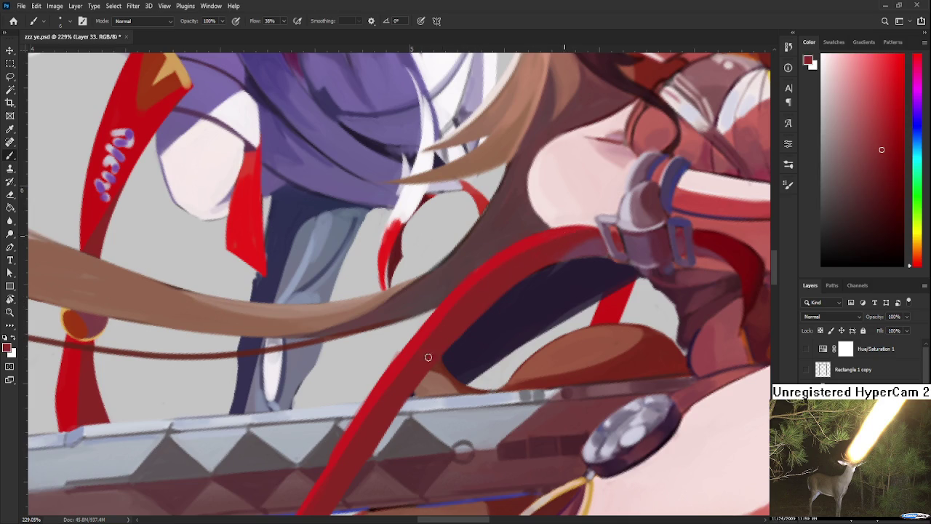
left_click_drag(407, 386, 473, 285)
left_click(473, 286, "alt")
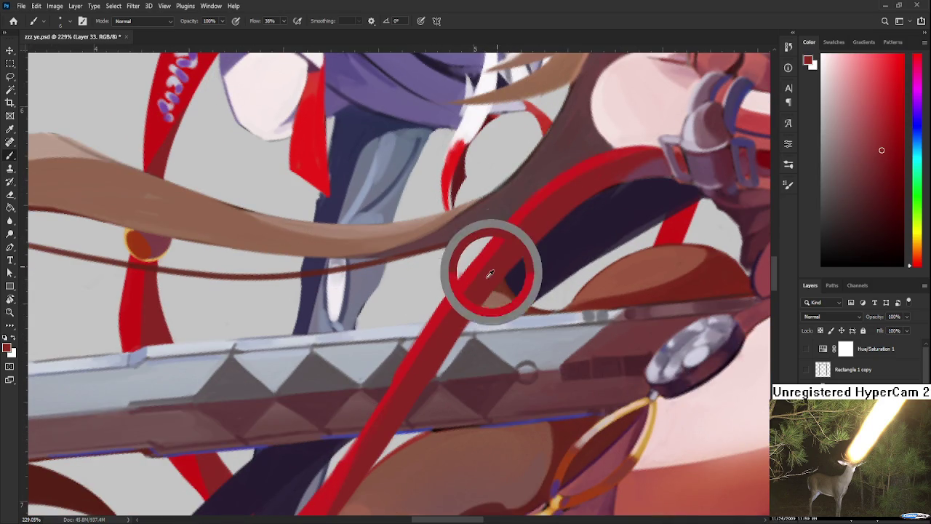
Paint a bright red stroke down the ribbon, rotating the view to follow its curve.
left_click_drag(409, 377, 417, 352)
left_click(455, 279, "alt")
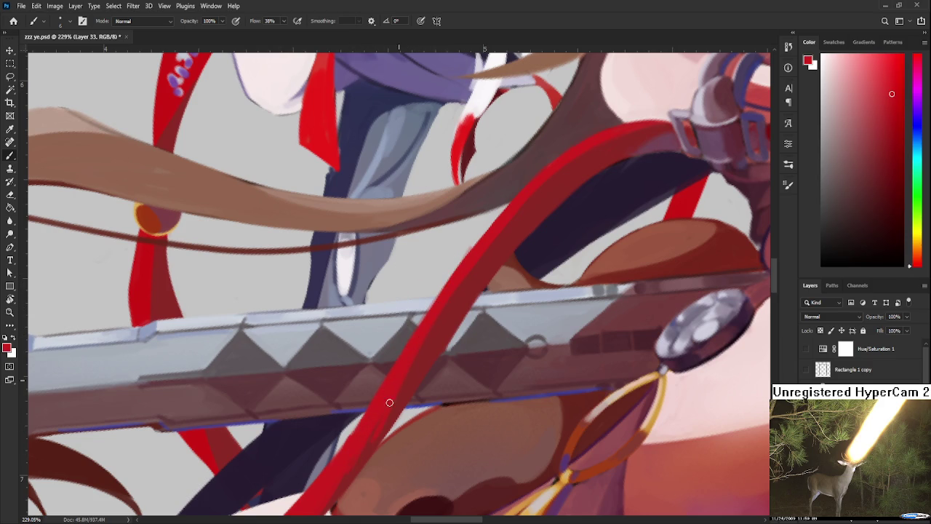
left_click_drag(361, 460, 421, 342)
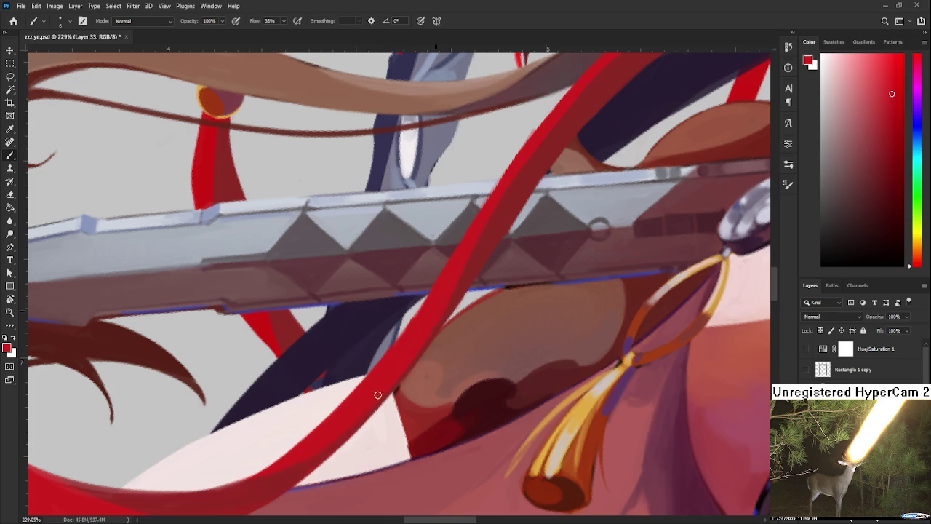
key("r")
mouse_move(380, 380)
left_mouse_down()
mouse_move(398, 403)
mouse_move(339, 357)
mouse_move(364, 333)
mouse_move(364, 316)
left_mouse_up()
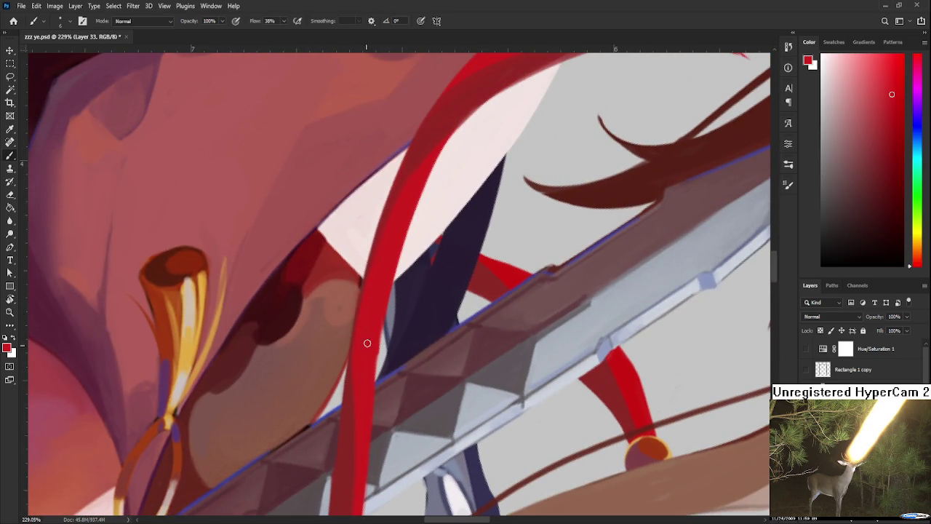
key("e")
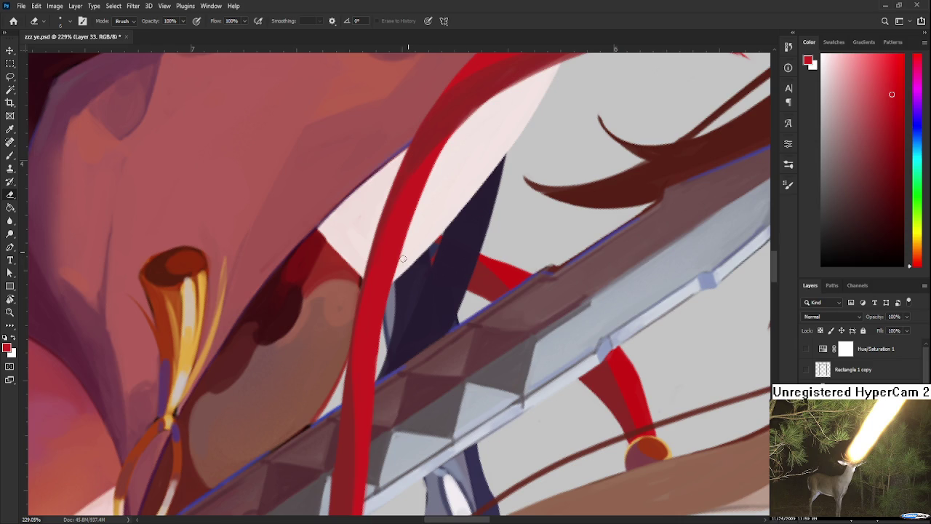
Paint a faint red stroke along the ribbon edge near the leg, then undo it.
scroll(386, 406, "up", 3)
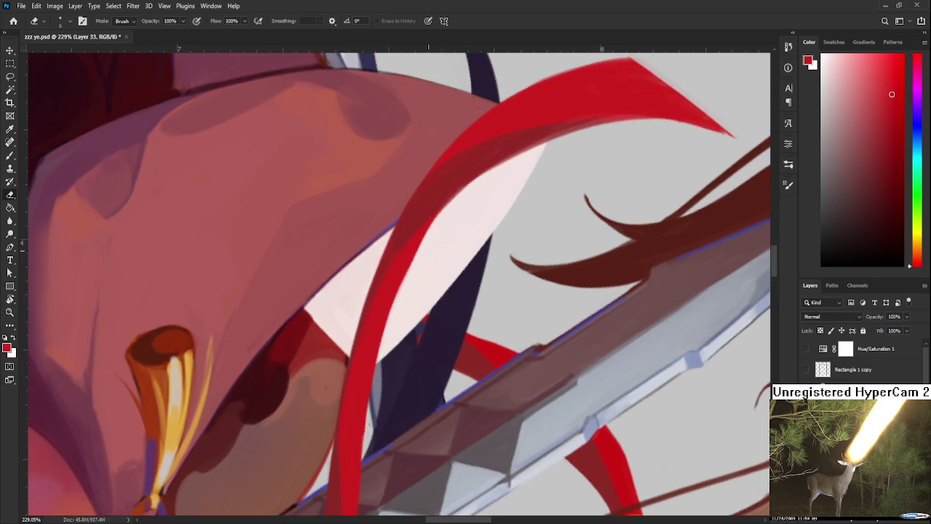
key("b")
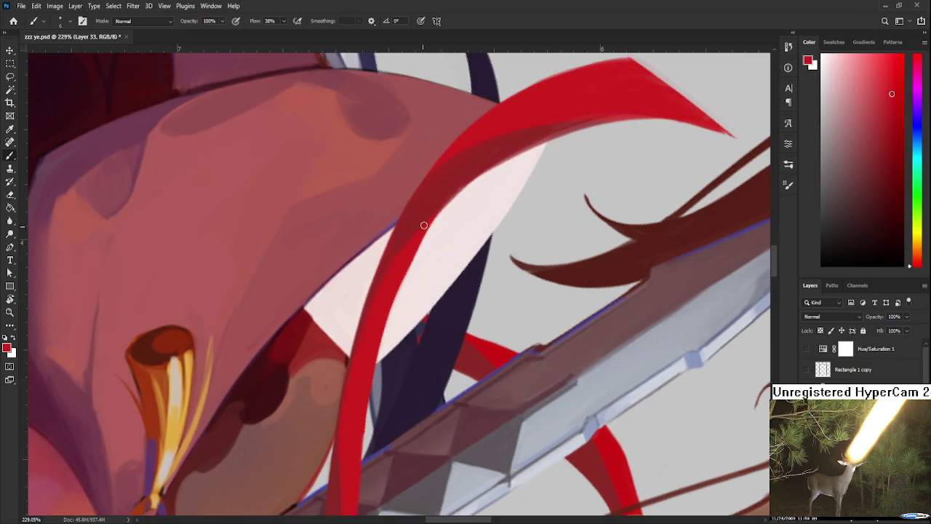
left_click(481, 168, "alt")
left_click_drag(481, 170, 441, 211)
key("e")
key("ctrl+z")
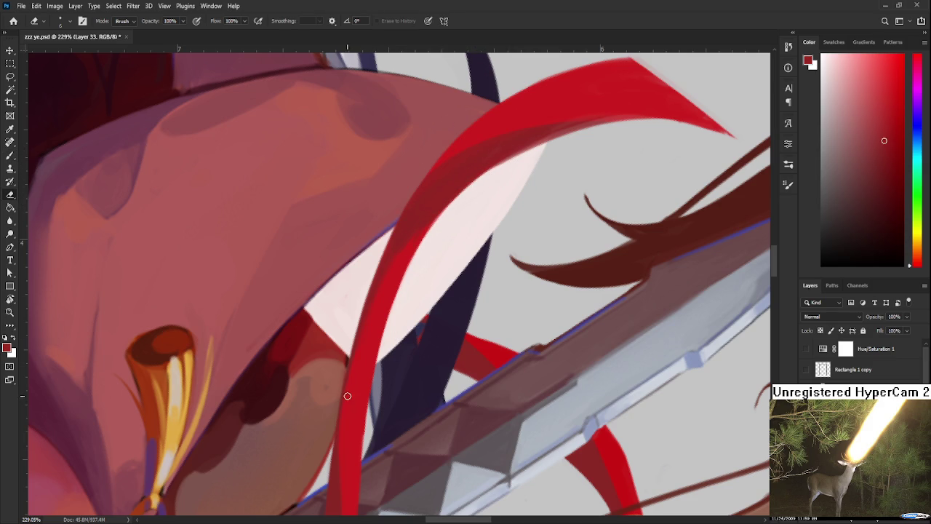
key("b")
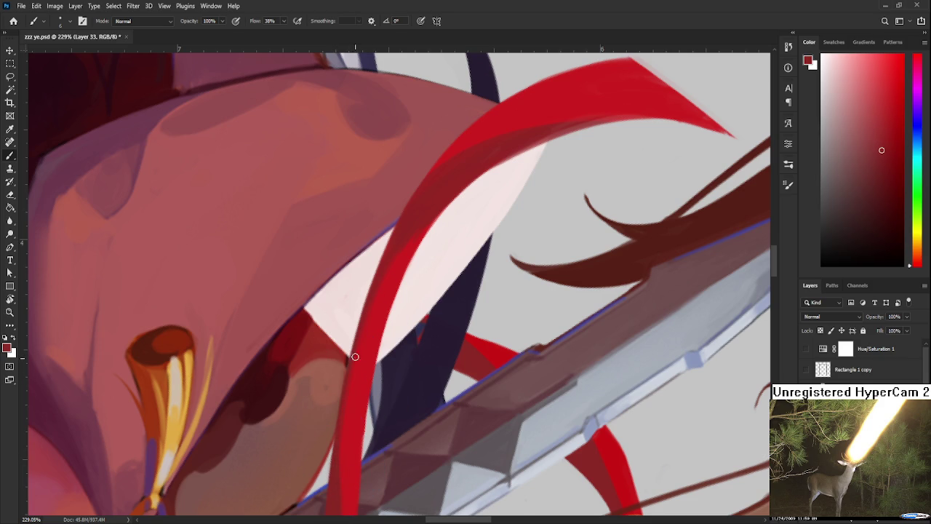
Sample lighter and darker ribbon reds while working along the curl toward its pointed tip.
left_click(353, 409, "alt")
mouse_move(357, 356)
left_mouse_down()
mouse_move(405, 316)
mouse_move(391, 308)
left_mouse_up()
left_click(386, 318, "alt")
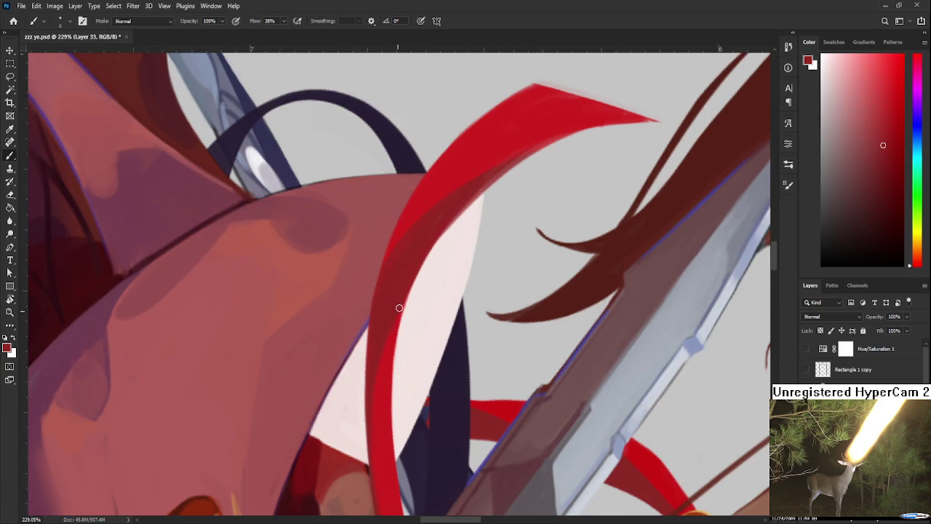
left_click(395, 331, "alt")
left_click_drag(399, 323, 388, 388)
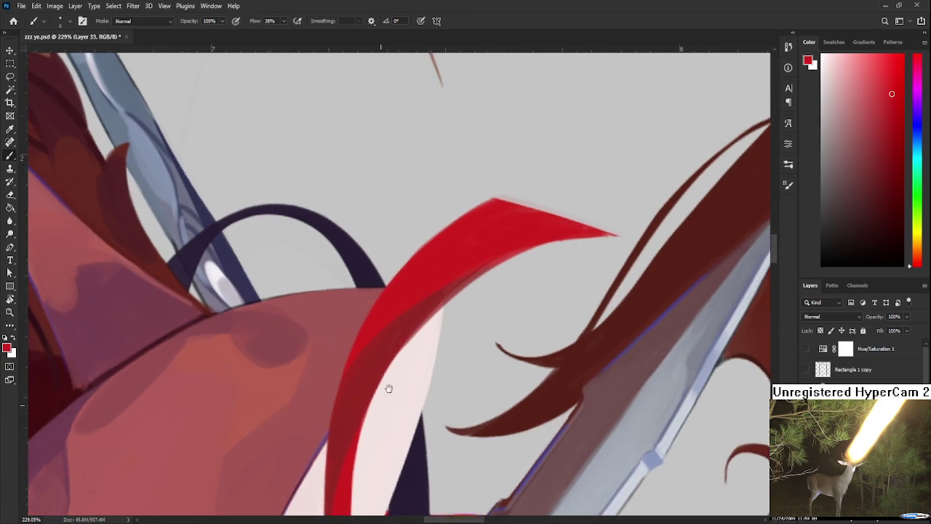
left_click(415, 308, "alt")
left_click(461, 266, "alt")
mouse_move(549, 237)
left_mouse_down()
mouse_move(488, 262)
mouse_move(420, 251)
left_mouse_up()
Zoom out to the whole canvas and rotate the view back upright to 0°.
key("e")
key("r")
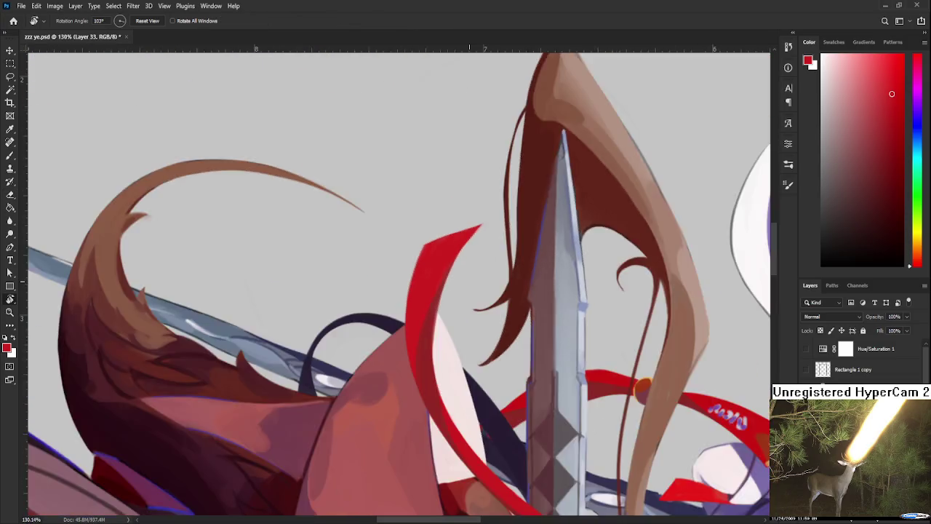
scroll(469, 46, "down", 10)
mouse_move(469, 47)
left_mouse_down()
mouse_move(576, 322)
mouse_move(414, 388)
left_mouse_up()
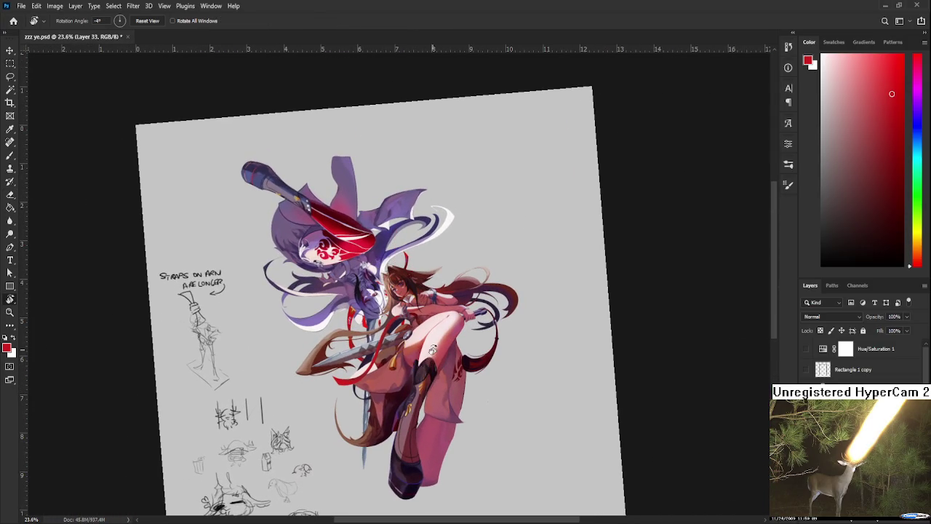
scroll(433, 350, "down", 2)
scroll(448, 305, "up", 3)
left_click_drag(496, 314, 498, 323)
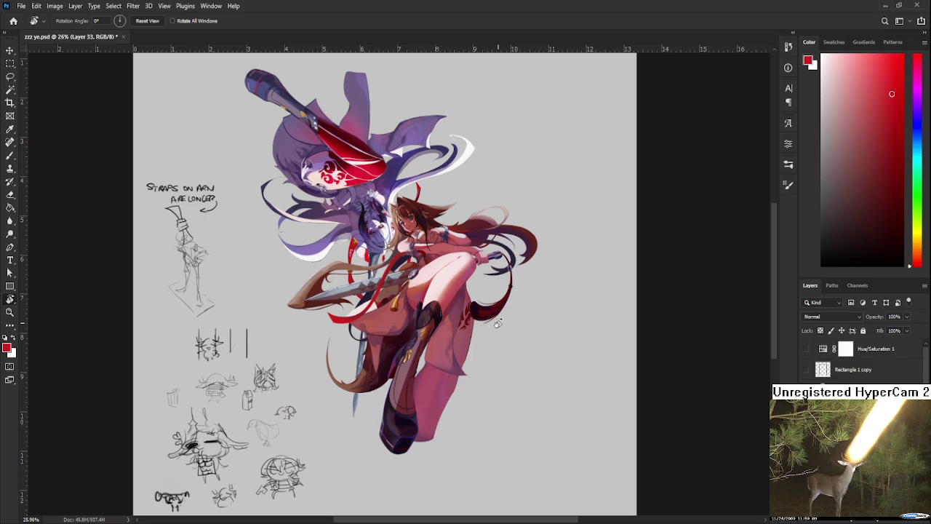
Make the Rectangle 1 copy black frame visible and begin a Free Transform of the figure artwork.
left_click(806, 370)
scroll(509, 339, "down", 1)
scroll(487, 340, "up", 2)
mouse_move(451, 408)
left_mouse_down()
mouse_move(514, 236)
mouse_move(415, 321)
left_mouse_up()
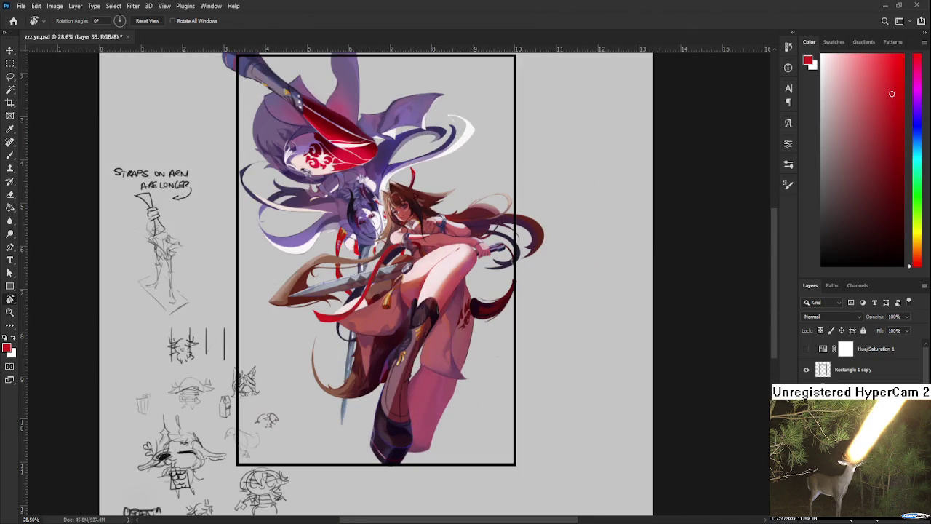
scroll(859, 360, "down", 3)
scroll(859, 360, "down", 2)
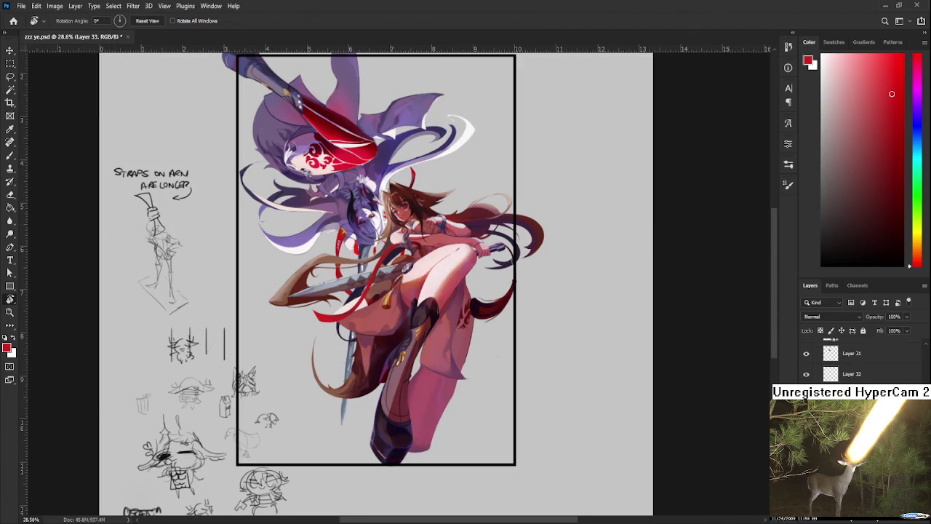
scroll(859, 360, "up", 5)
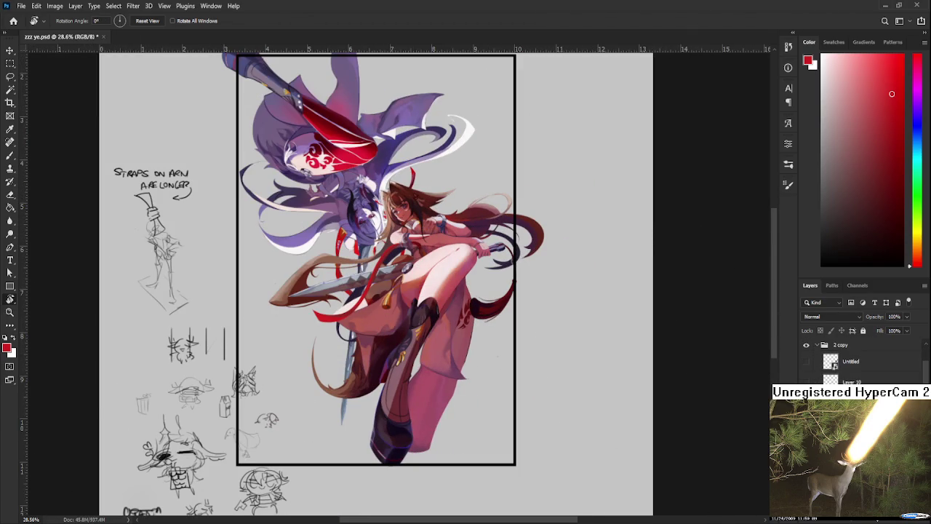
key("ctrl+t")
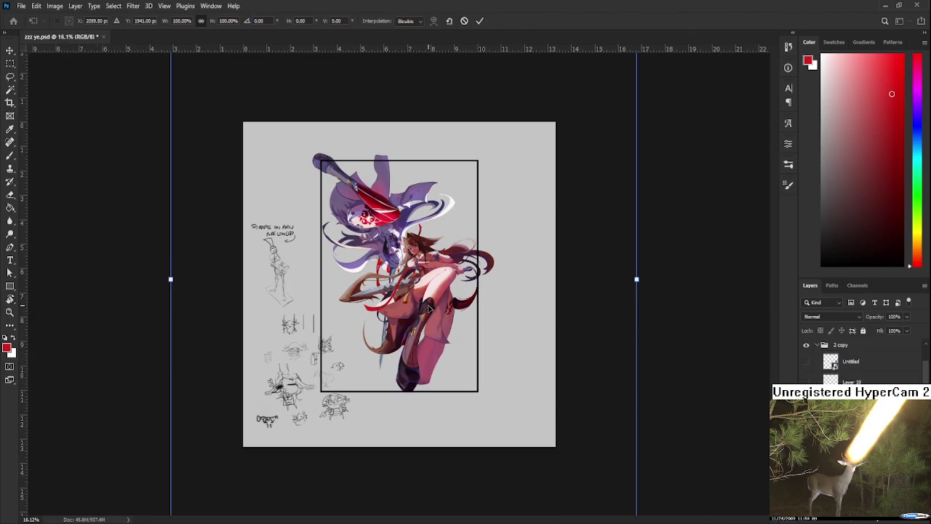
Scale the figure artwork to about 102.28% and nudge it into place with the arrow keys.
left_click_drag(429, 309, 430, 310)
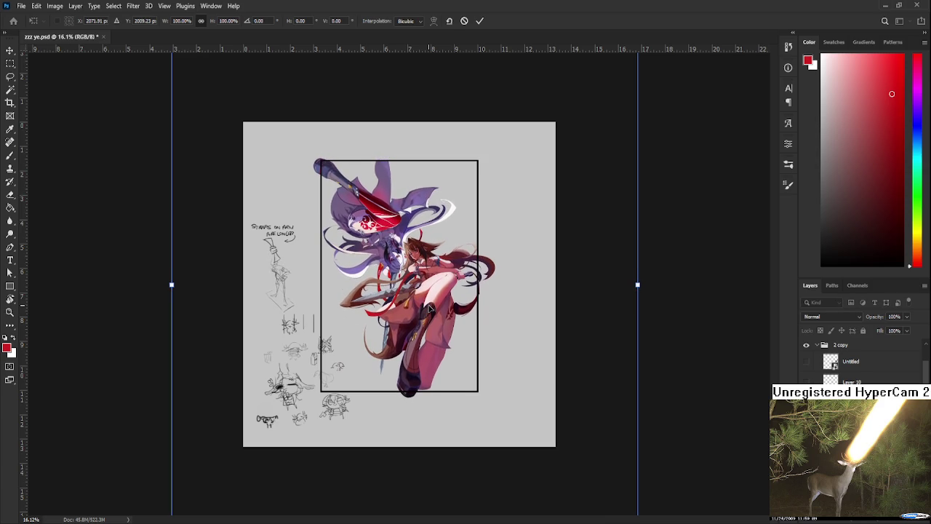
key("ctrl+0")
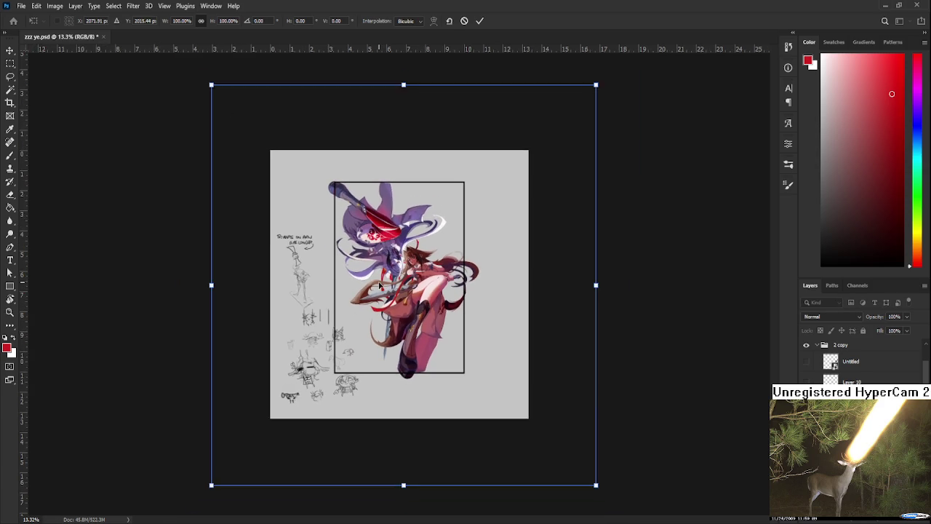
left_click_drag(245, 116, 238, 111)
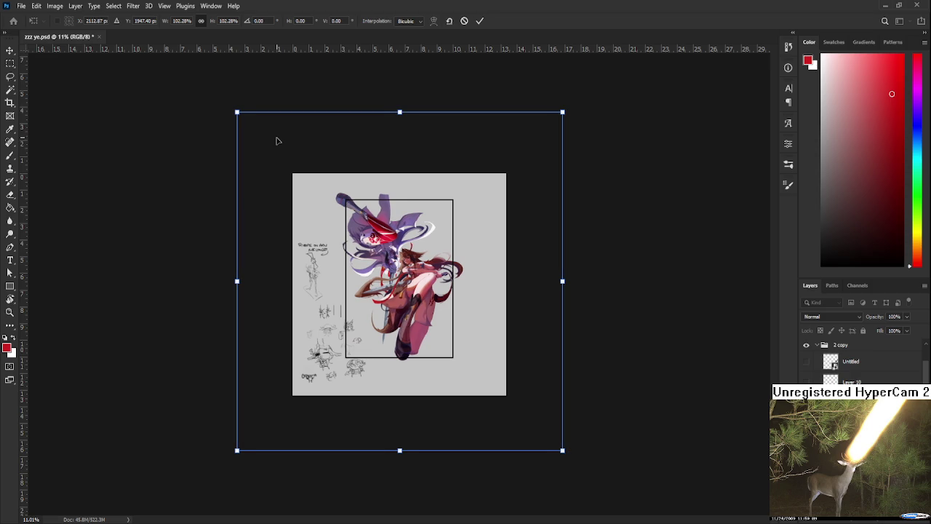
key("shift+Right")
key("shift+Right")
key("shift+Right")
key("shift+Down")
key("shift+Down")
key("shift+Down")
key("Left")
key("Left")
key("Down")
key("Down")
key("Left")
key("Down")
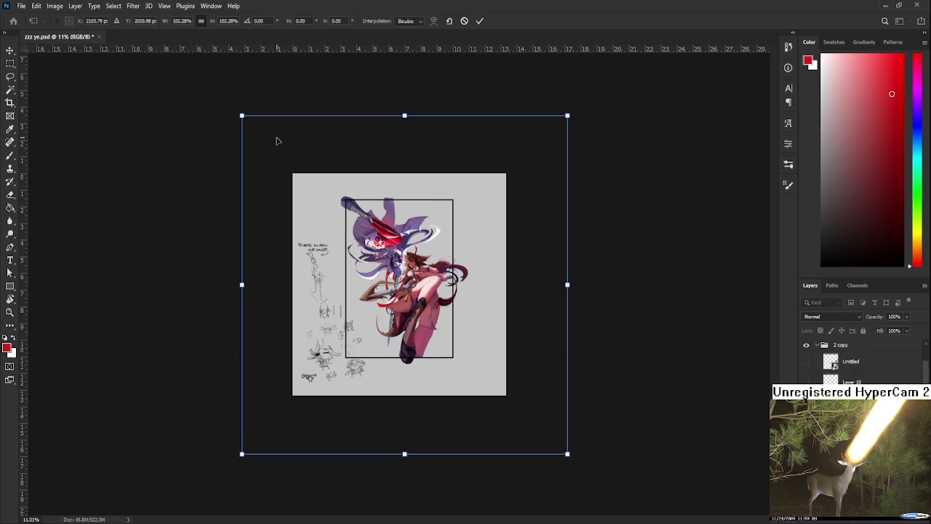
key("ctrl+h")
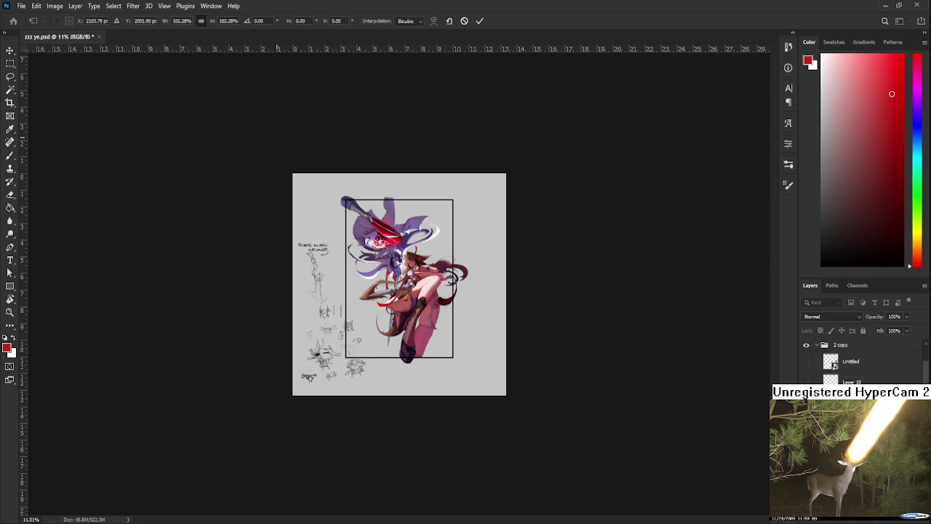
Commit the transform and turn the canvas view around.
key("Return")
scroll(413, 281, "up", 5)
scroll(413, 281, "up", 3)
left_click_drag(418, 298, 391, 190)
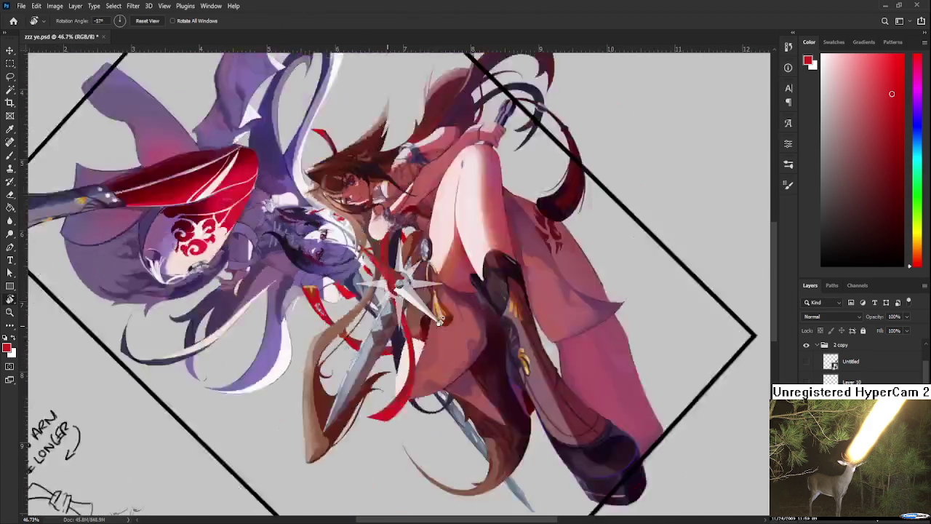
Save the framed illustration with Ctrl+S, then zoom around to review it.
scroll(391, 190, "down", 3)
scroll(399, 240, "down", 3)
mouse_move(437, 240)
left_mouse_down()
mouse_move(476, 290)
mouse_move(394, 380)
left_mouse_up()
key("ctrl+s")
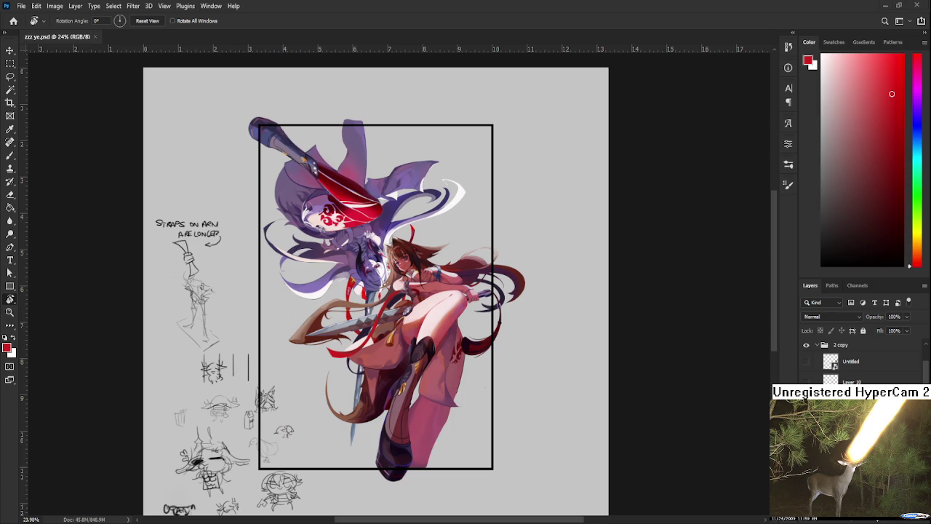
scroll(386, 301, "up", 3)
scroll(385, 300, "up", 3)
scroll(386, 301, "up", 2)
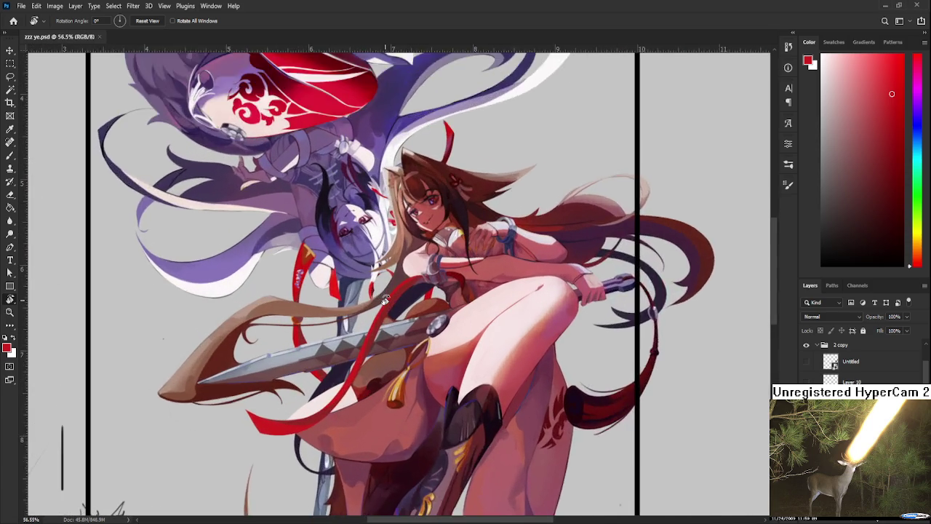
scroll(385, 300, "up", 3)
scroll(385, 301, "down", 3)
scroll(386, 300, "down", 2)
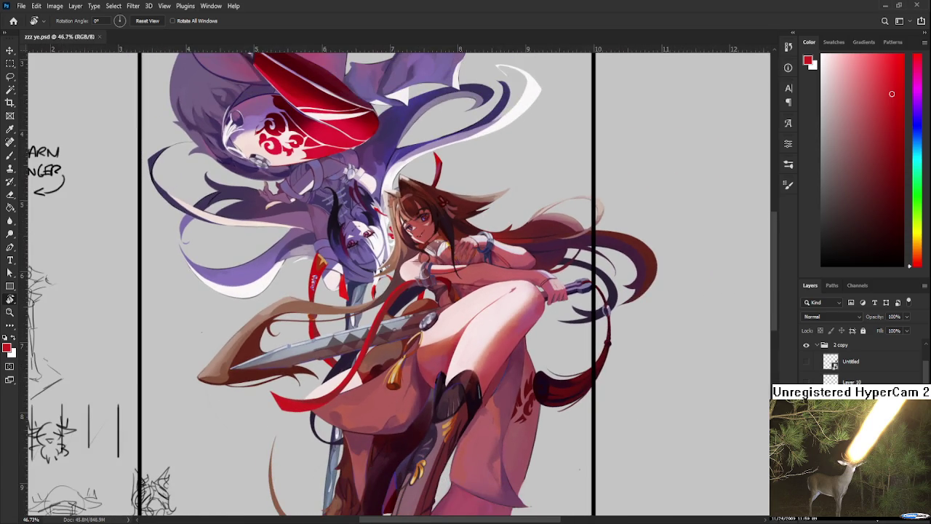